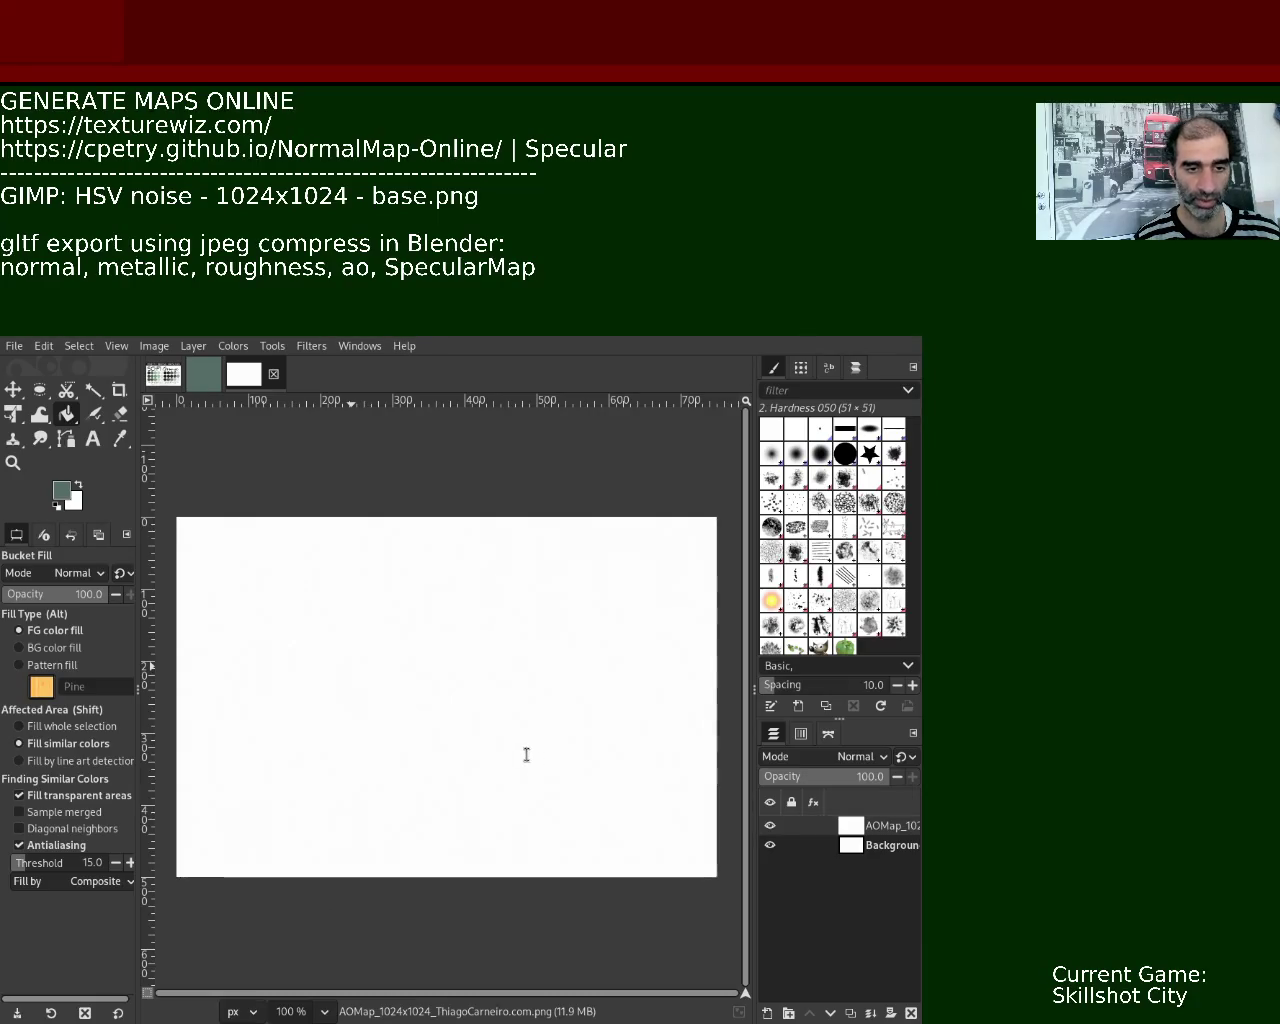
Tag the texturewiz URL line with 'metallic & roughness'.
type("s")
type("metallc")
type("oughness")
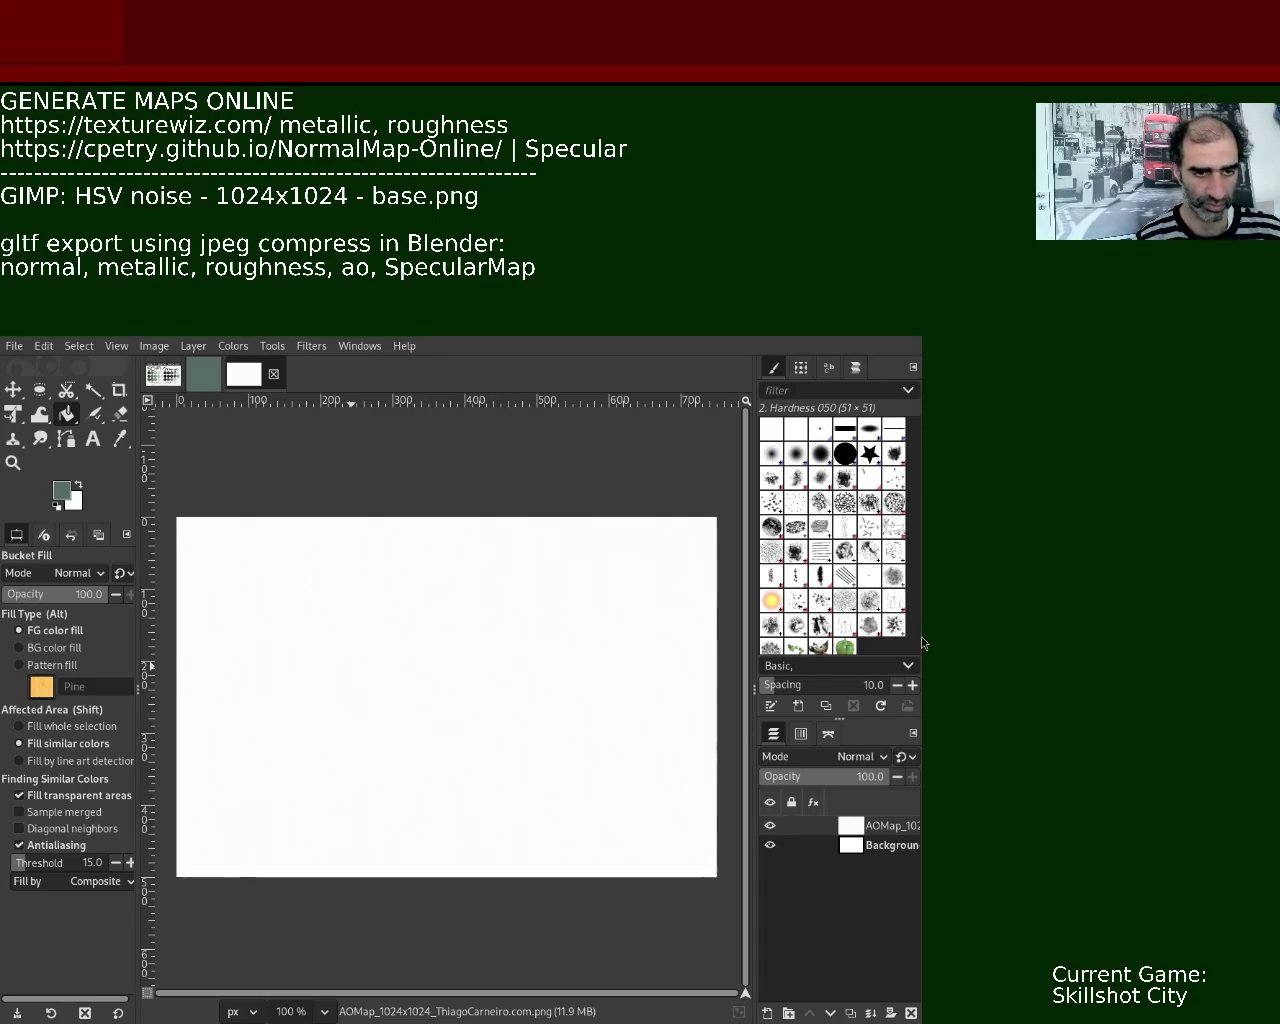
type(",")
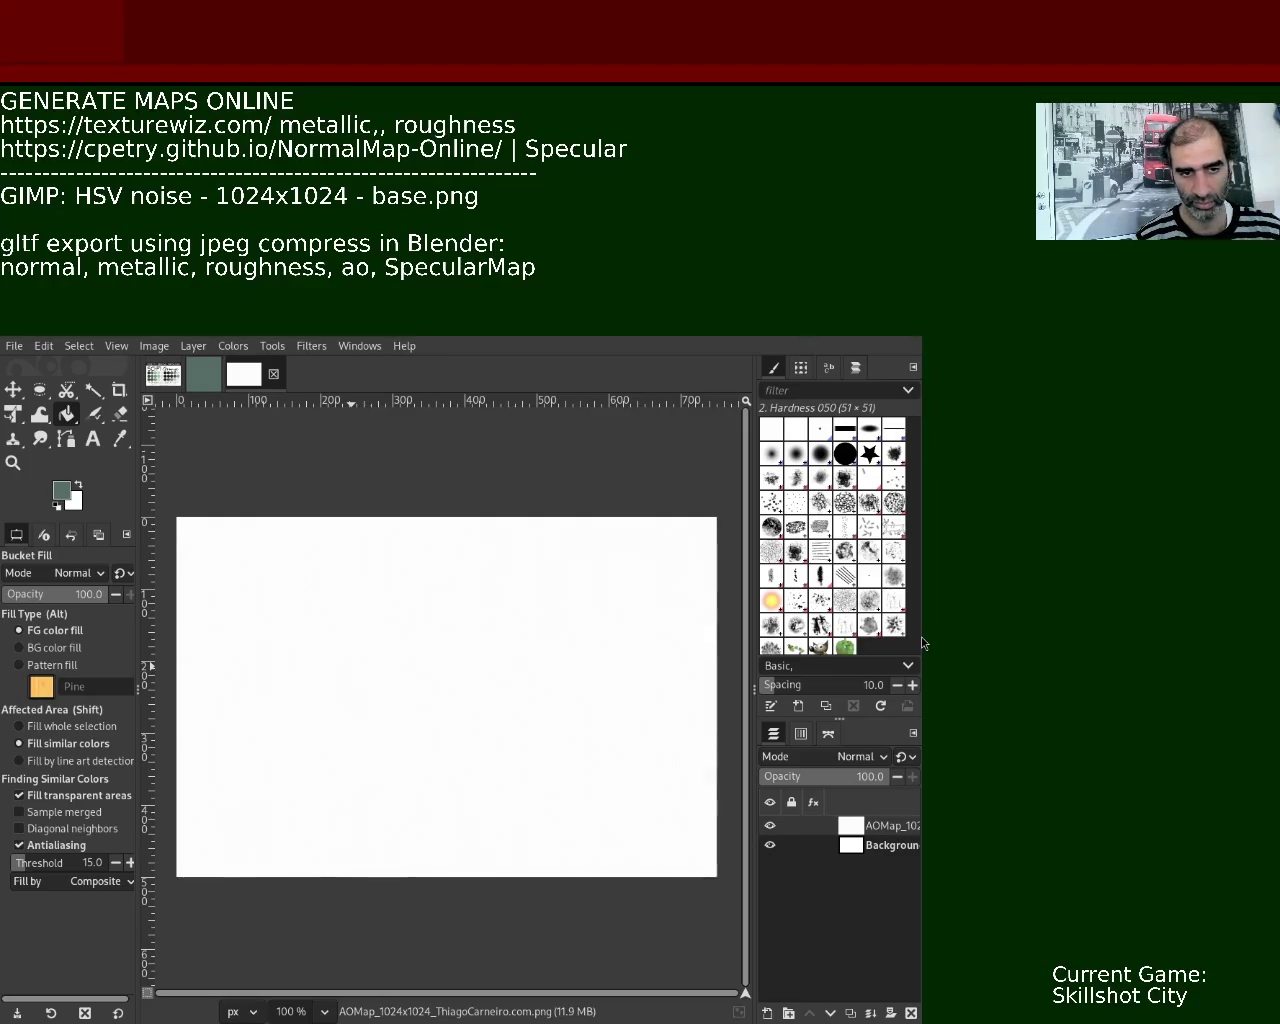
key("BackSpace")
key("BackSpace")
type("&")
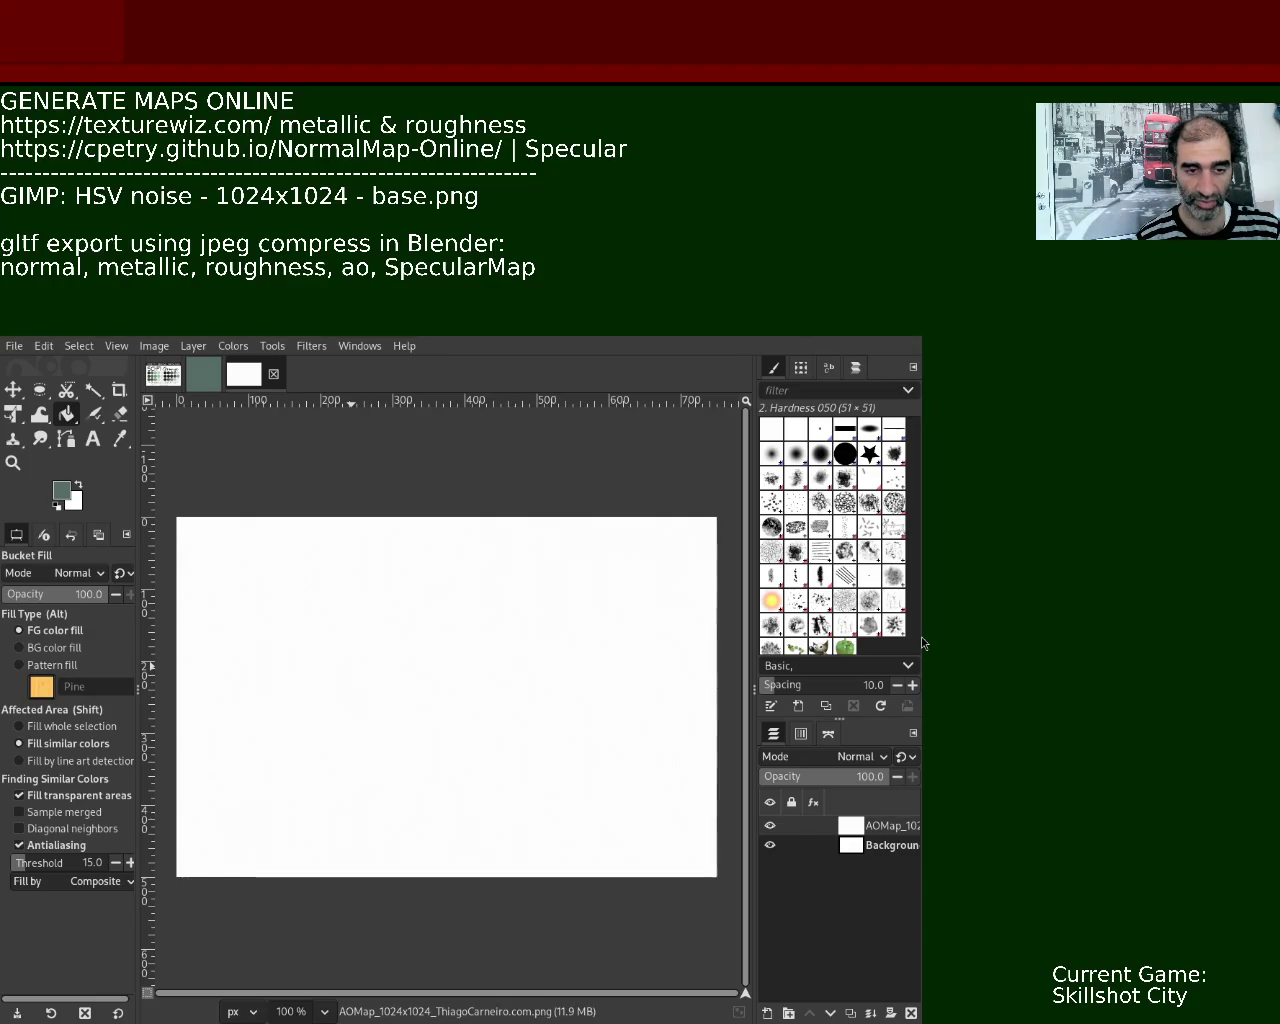
Strip Specular from the NormalMap-Online line and move that line above texturewiz.
key("Delete")
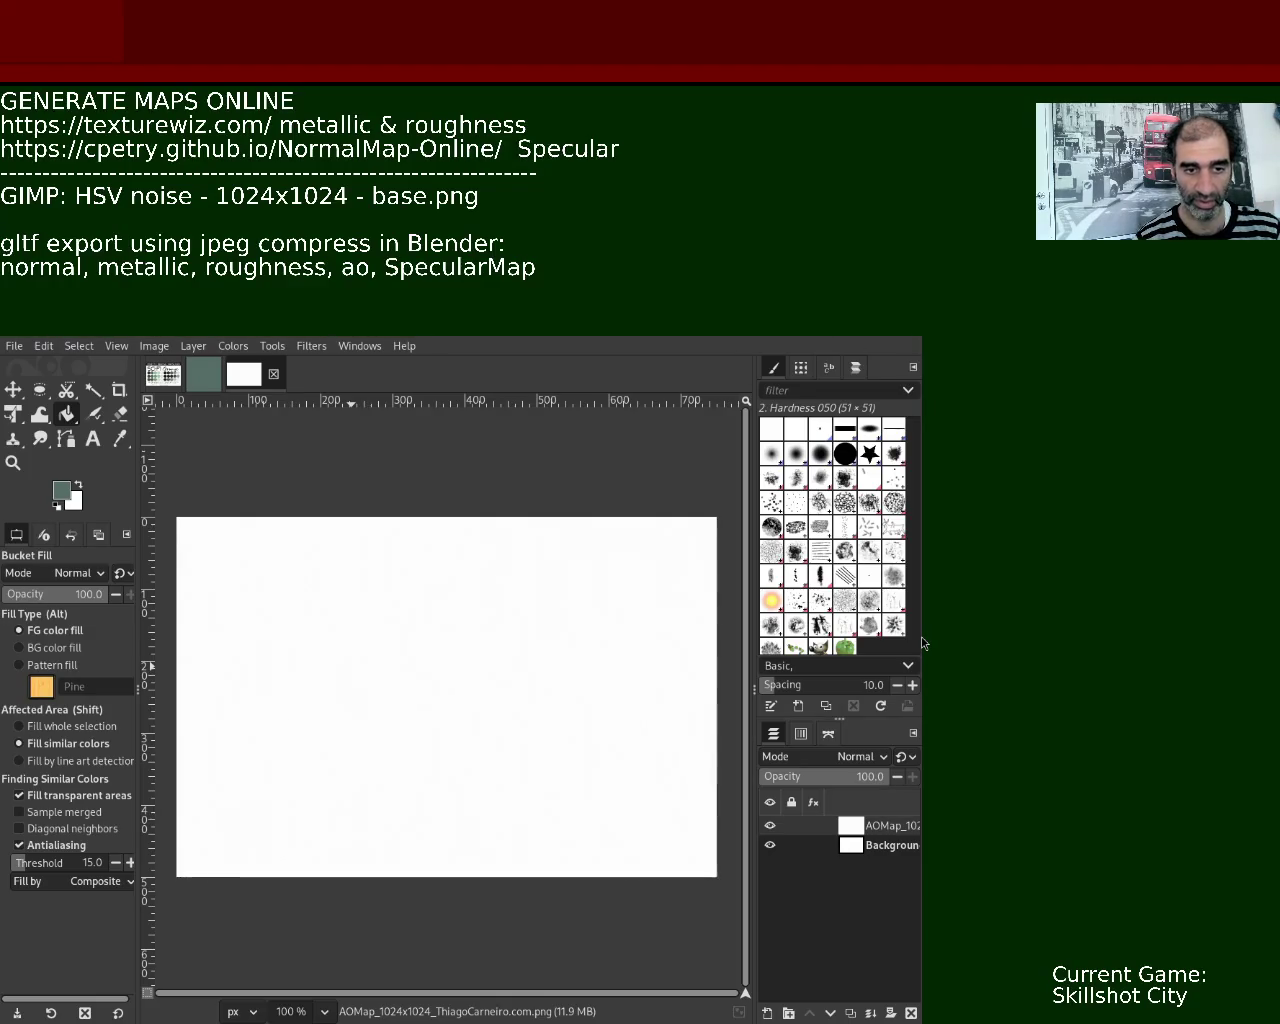
key("Delete")
key("Delete")
key("Delete")
key("Delete")
key("Delete")
key("Delete")
key("Delete")
key("Delete")
type("|")
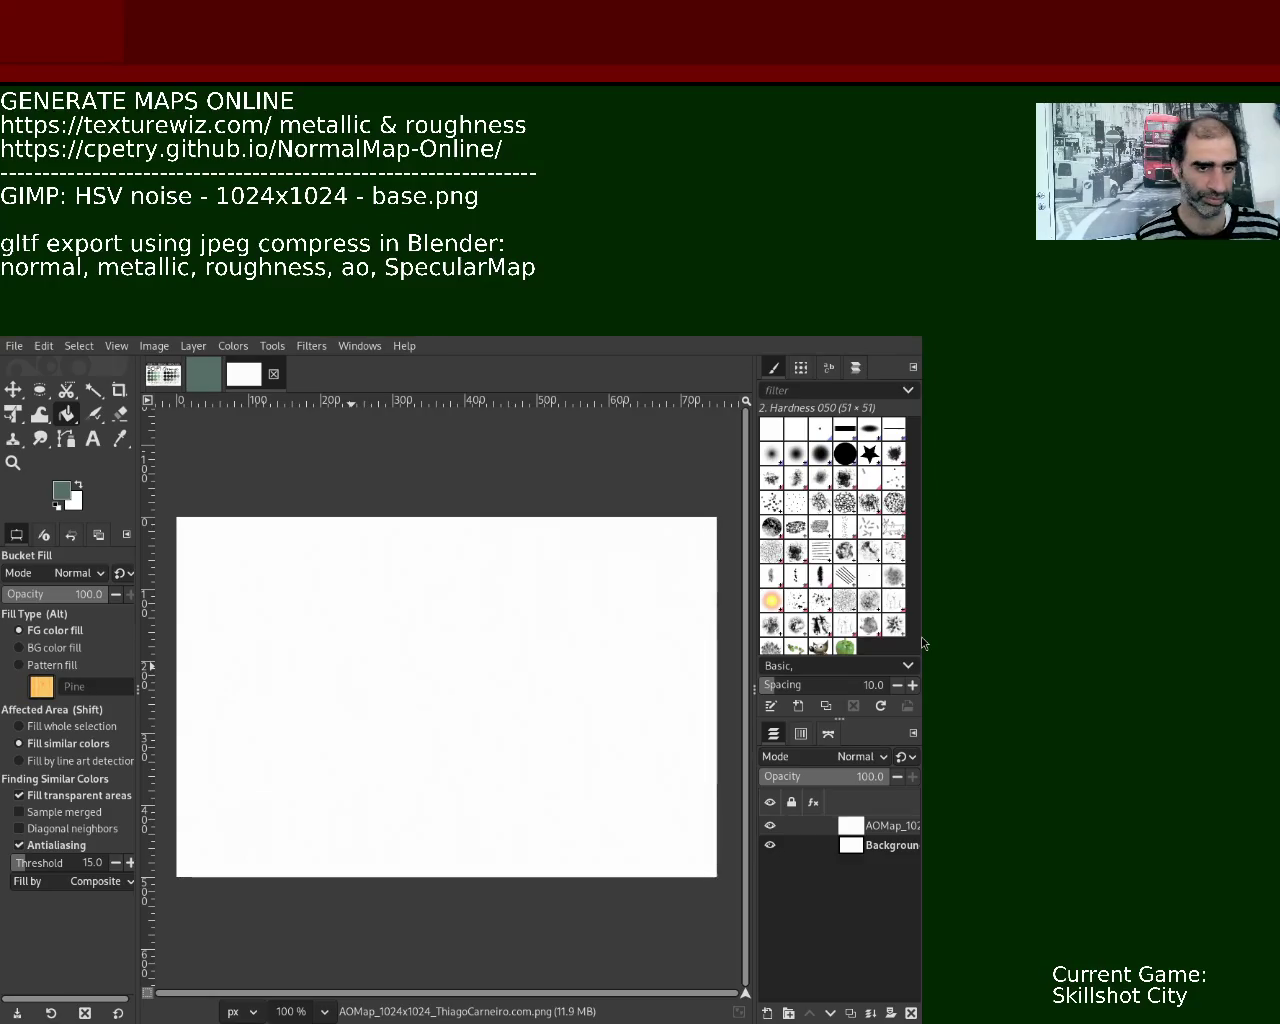
key("ctrl+x")
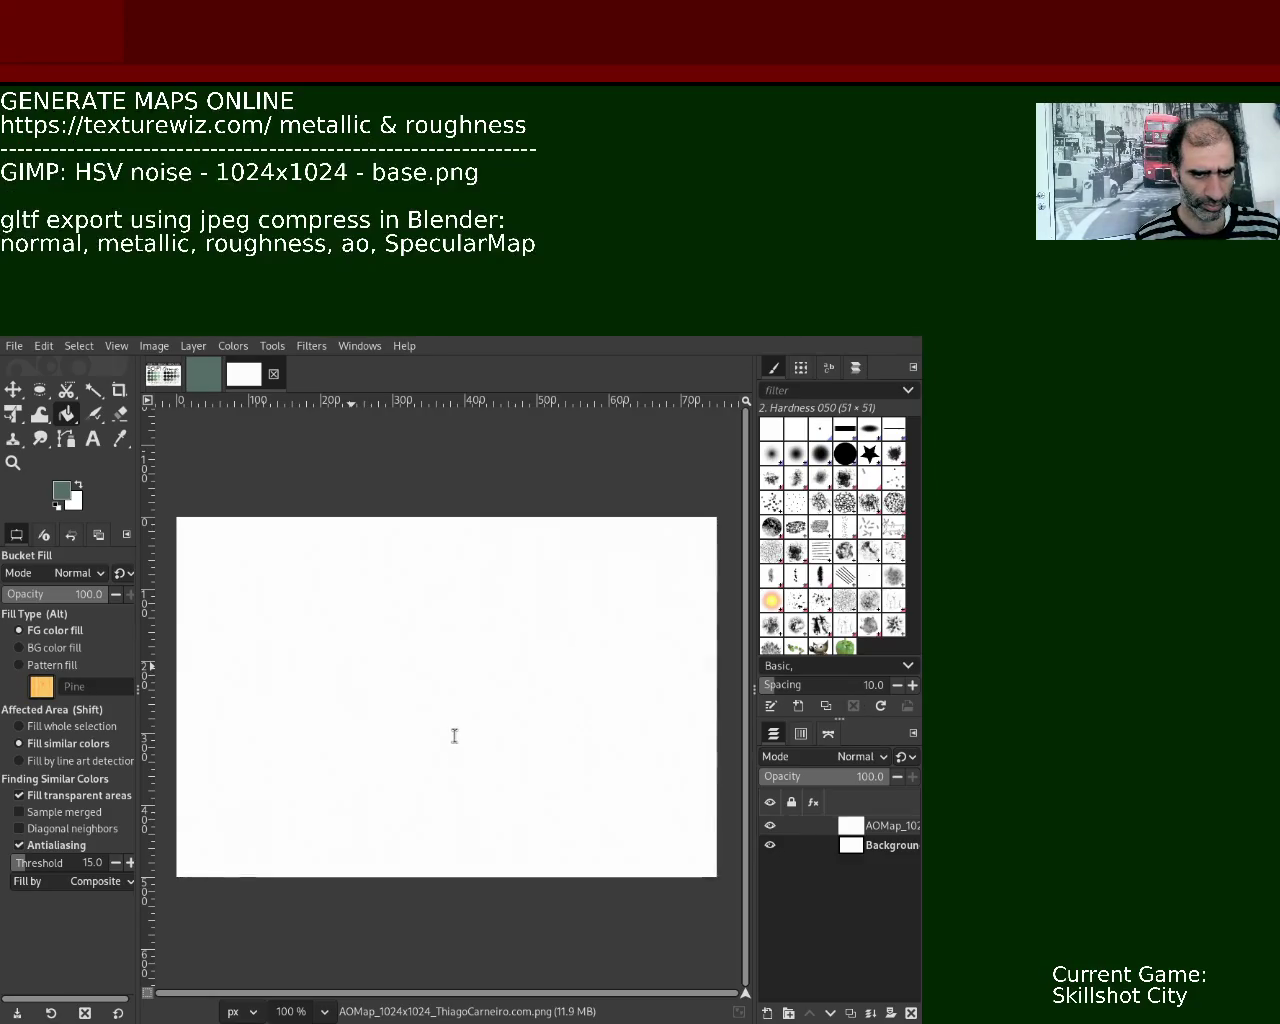
key("ctrl+v")
key("BackSpace")
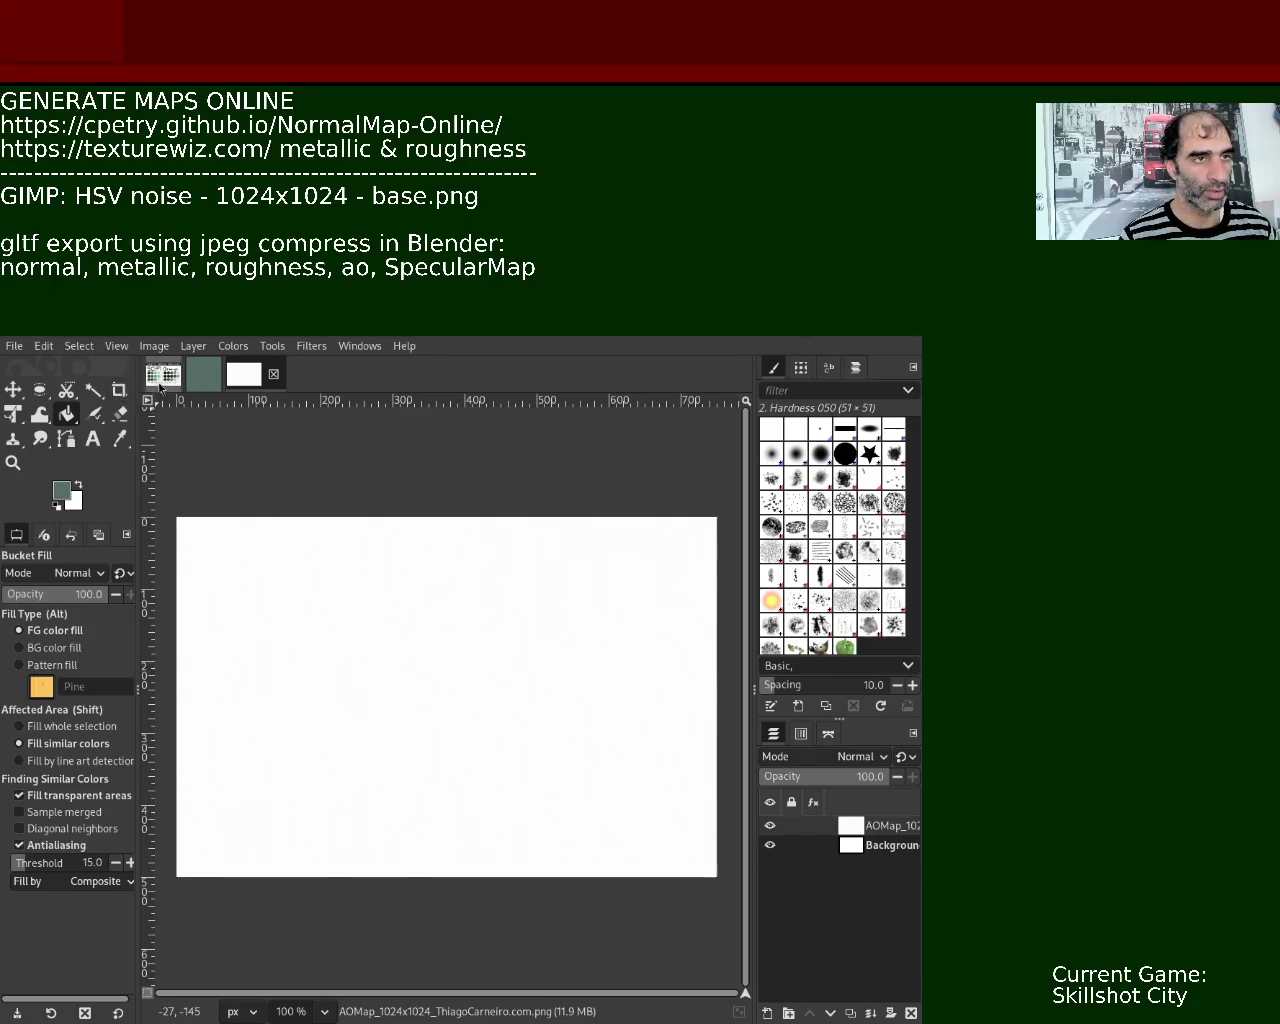
Close the white AOMap image tab.
left_click(273, 383)
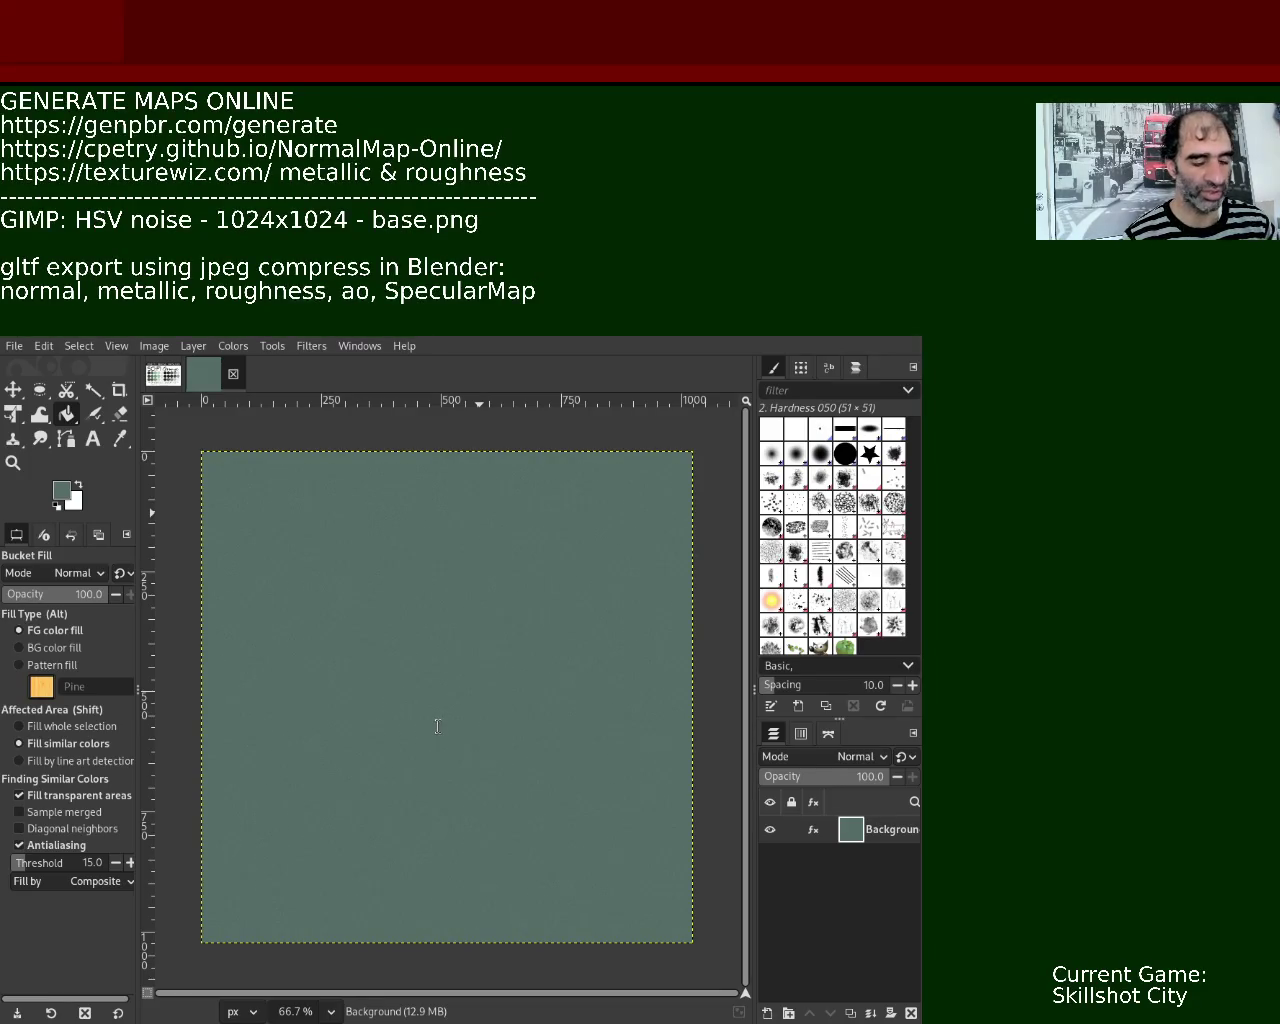
Begin annotating the genpbr.com/generate note line with '512x512'.
type(" | 512x")
type("512")
type(" 6o")
Finish the '512x512 limit' annotation and restore '| specular' in the notes.
key("BackSpace")
key("BackSpace")
type("limit")
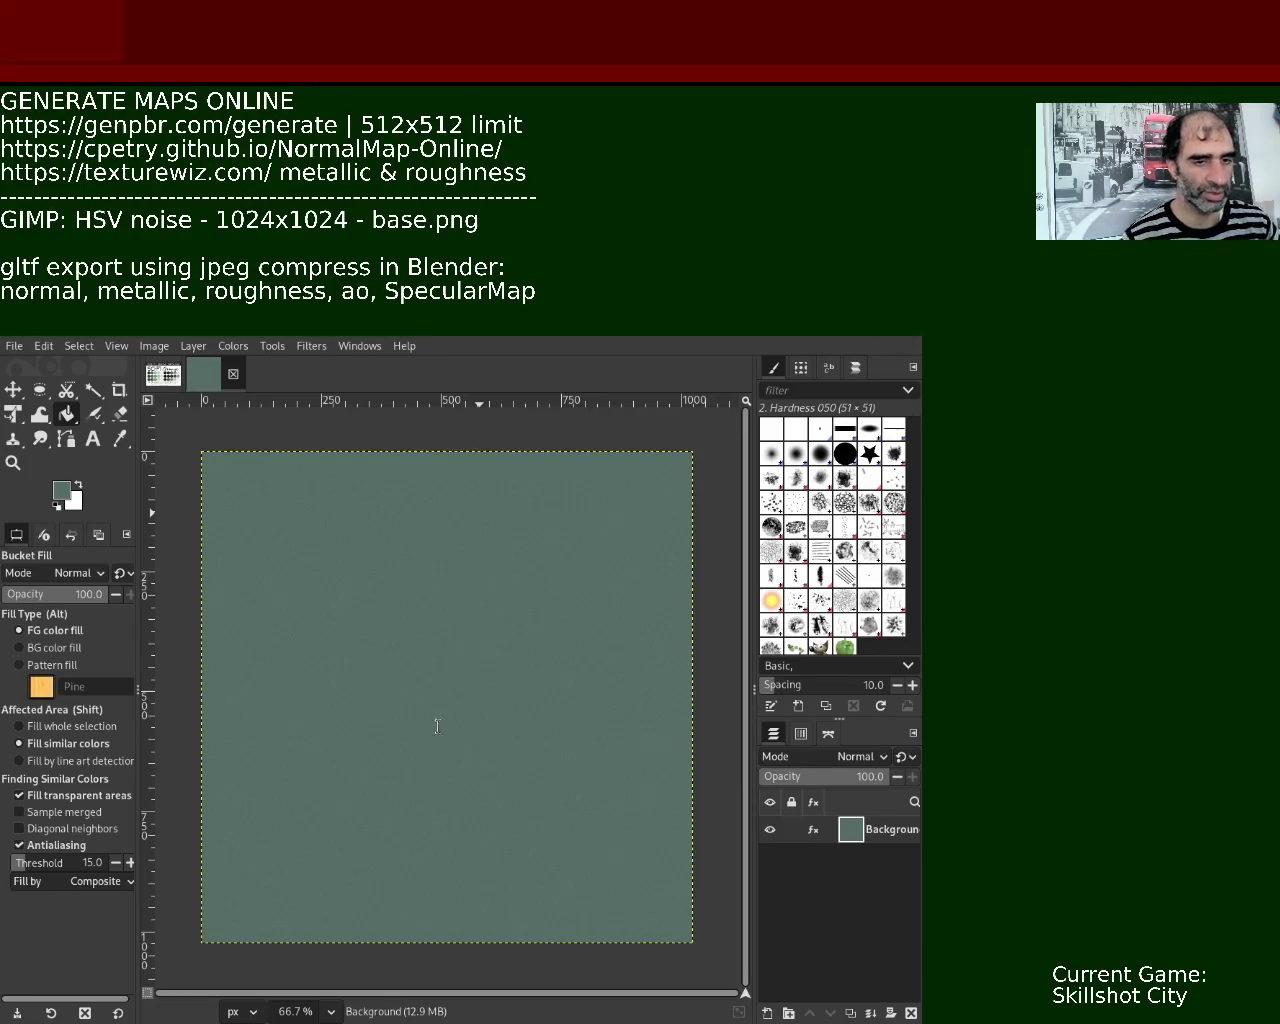
key("ctrl+z")
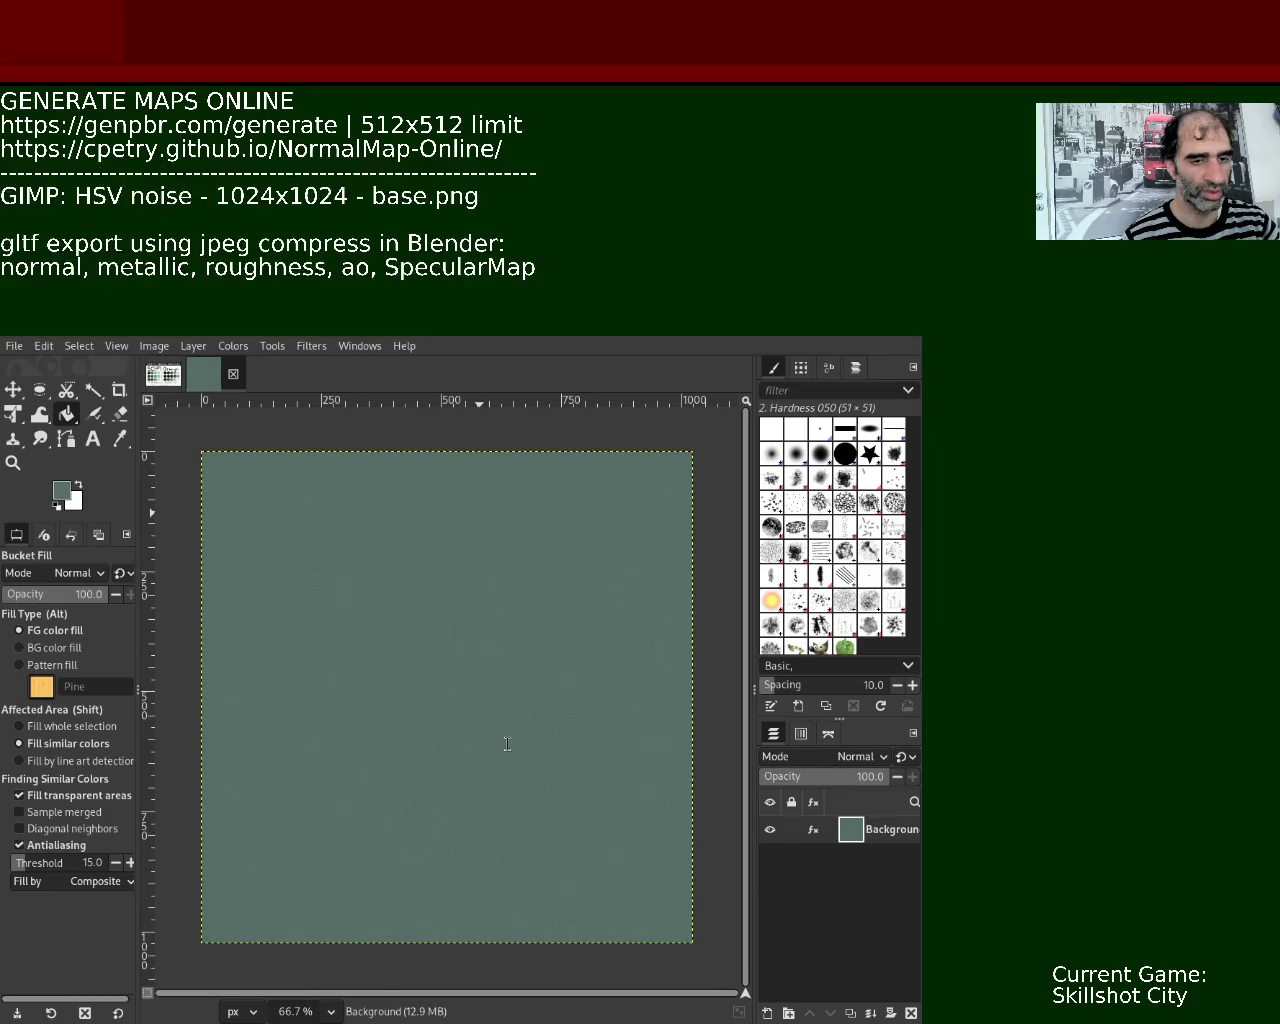
type("| specular")
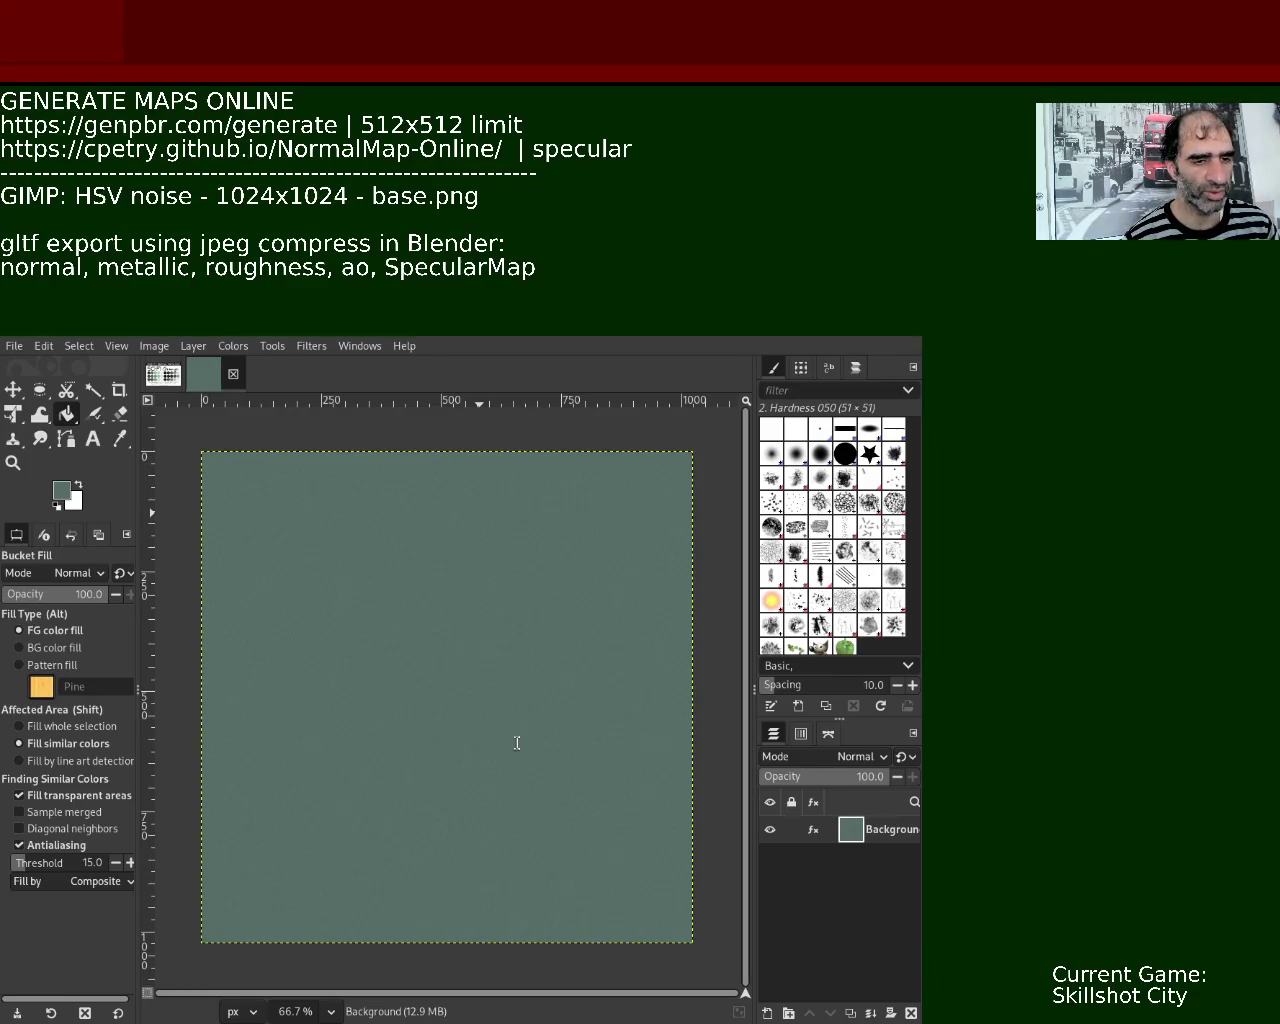
Add the note 'apply twice - 50% offset to hide the border.' above the glTF export notes.
key("Return")
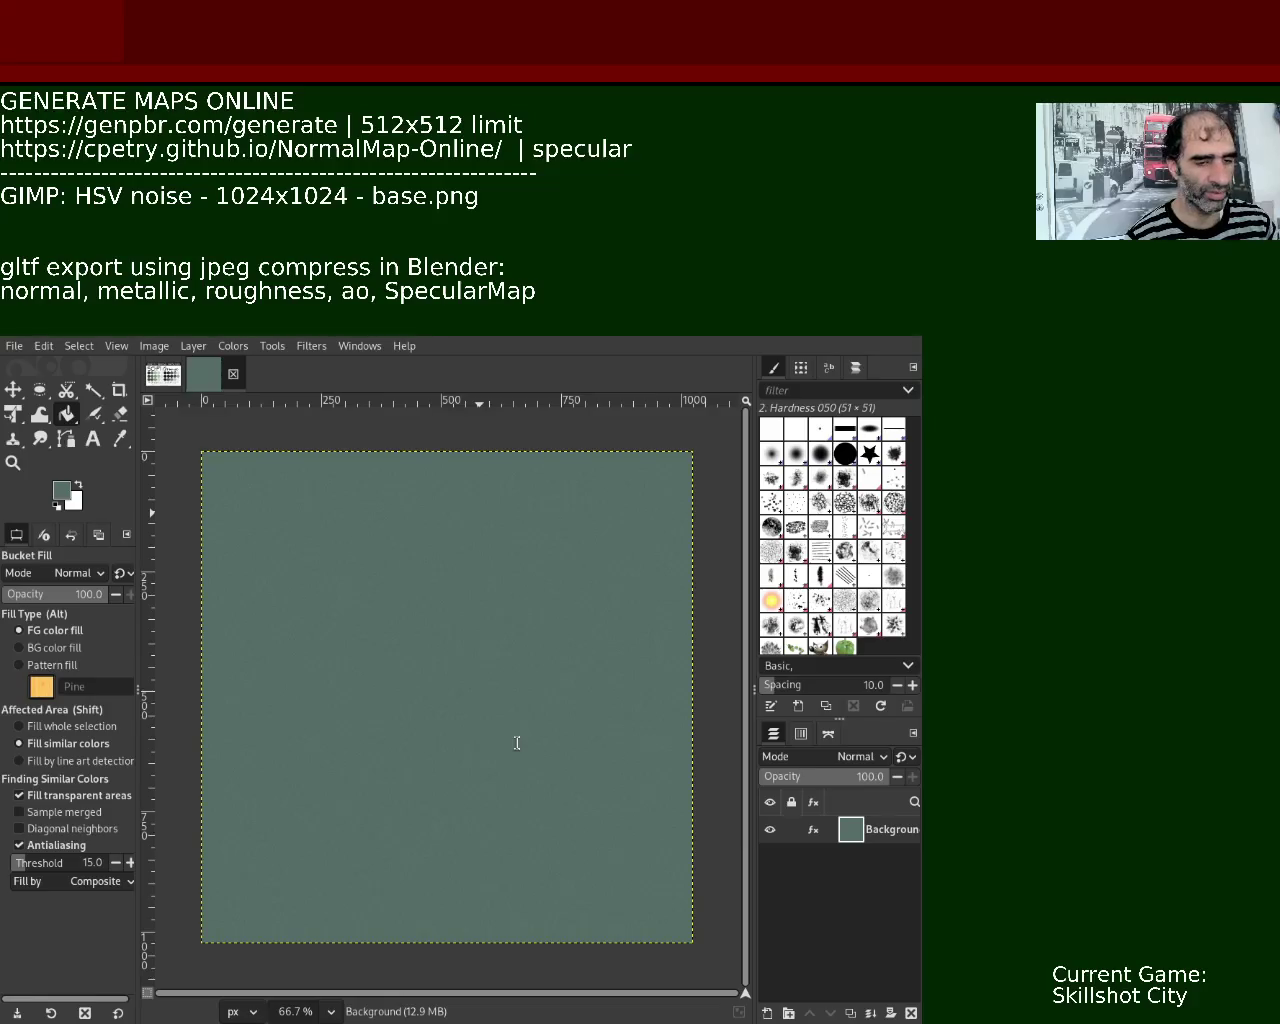
type("apply twice")
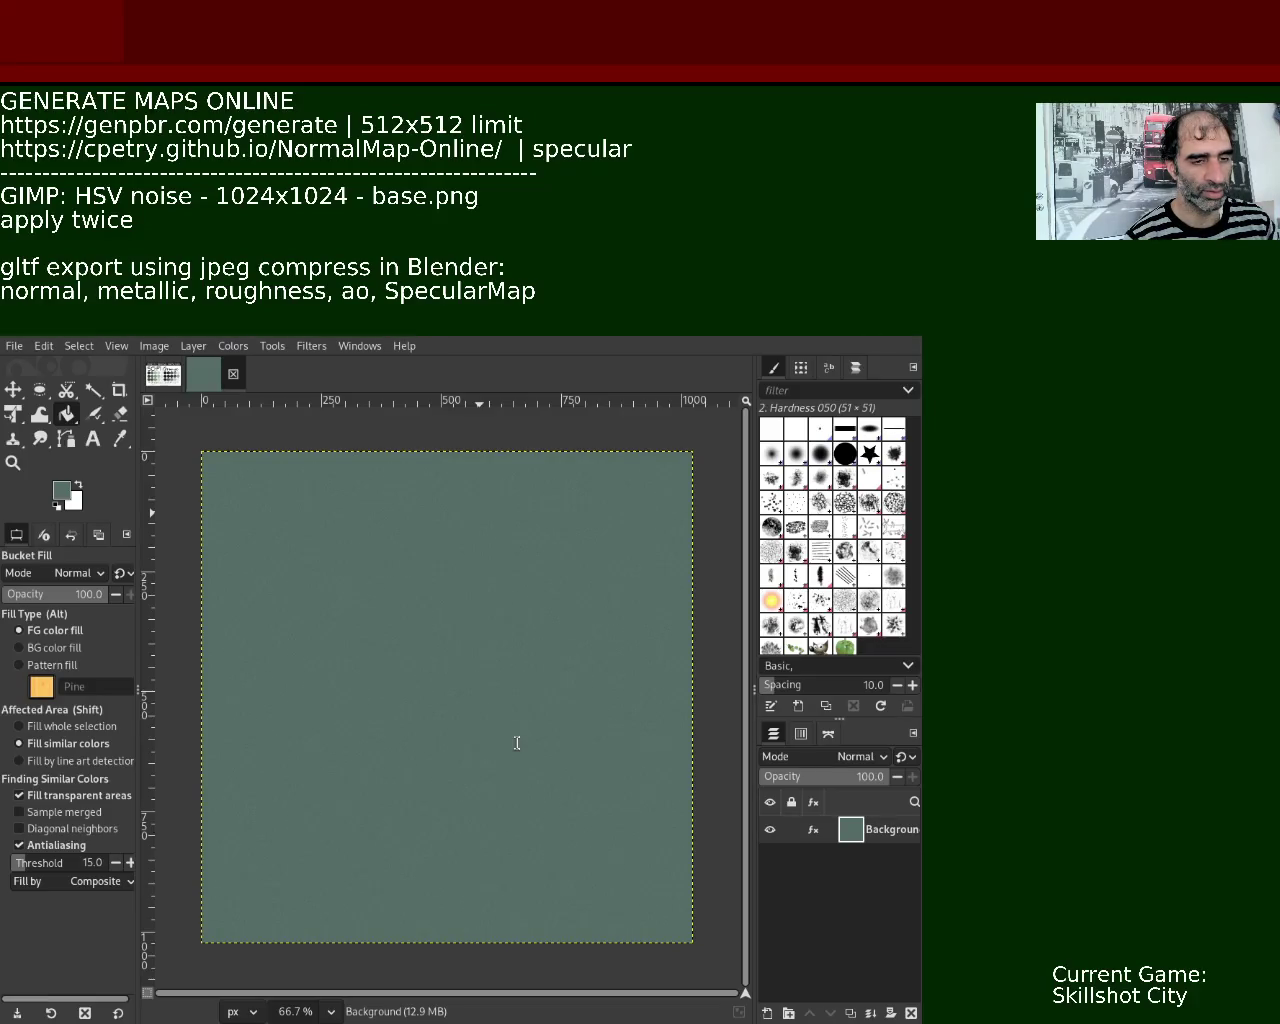
type(" - one for offsett")
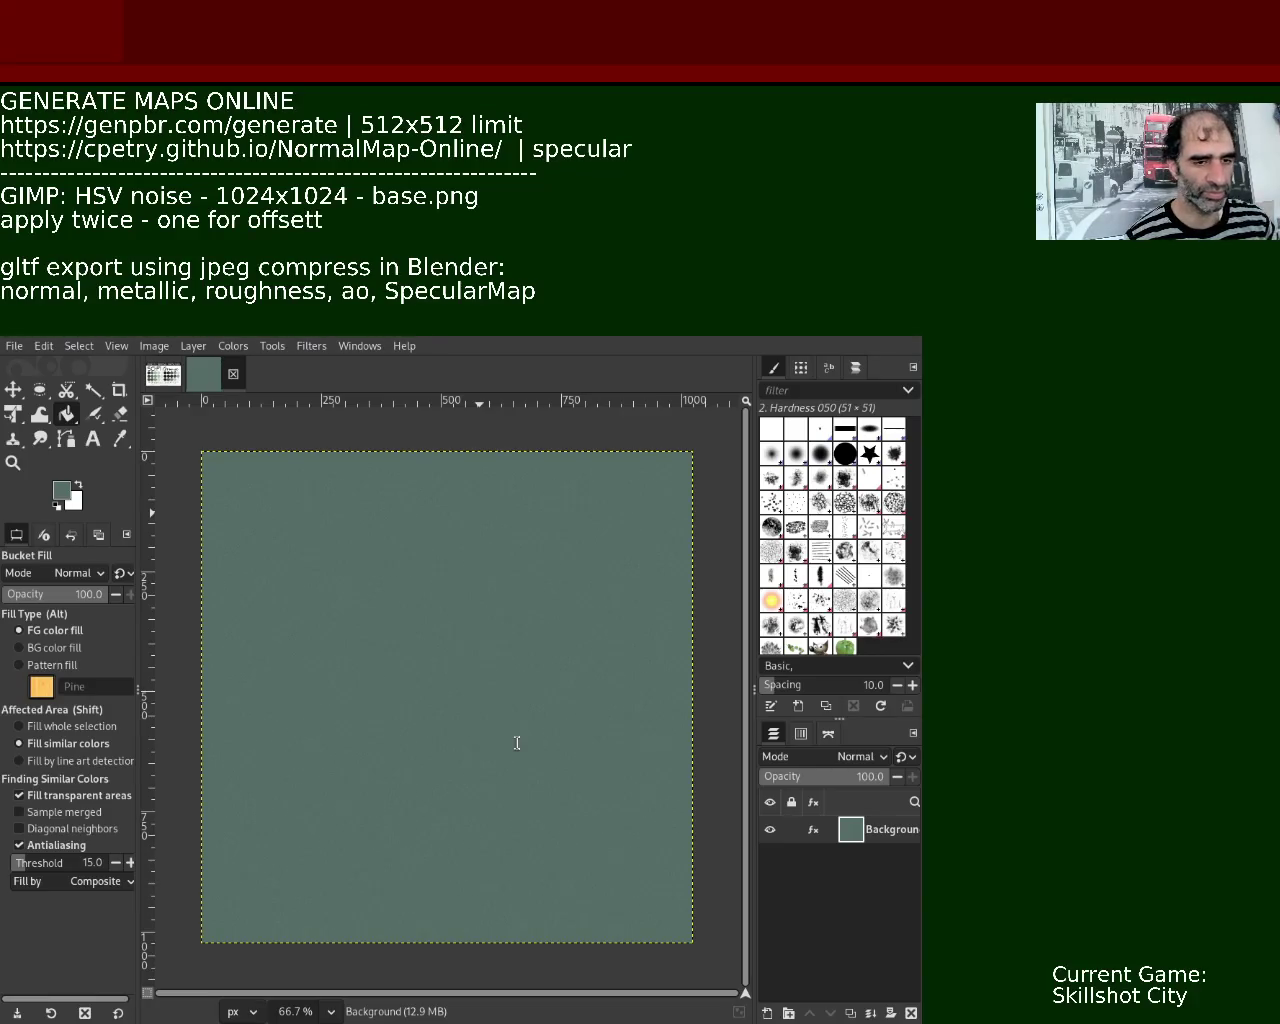
type("50%")
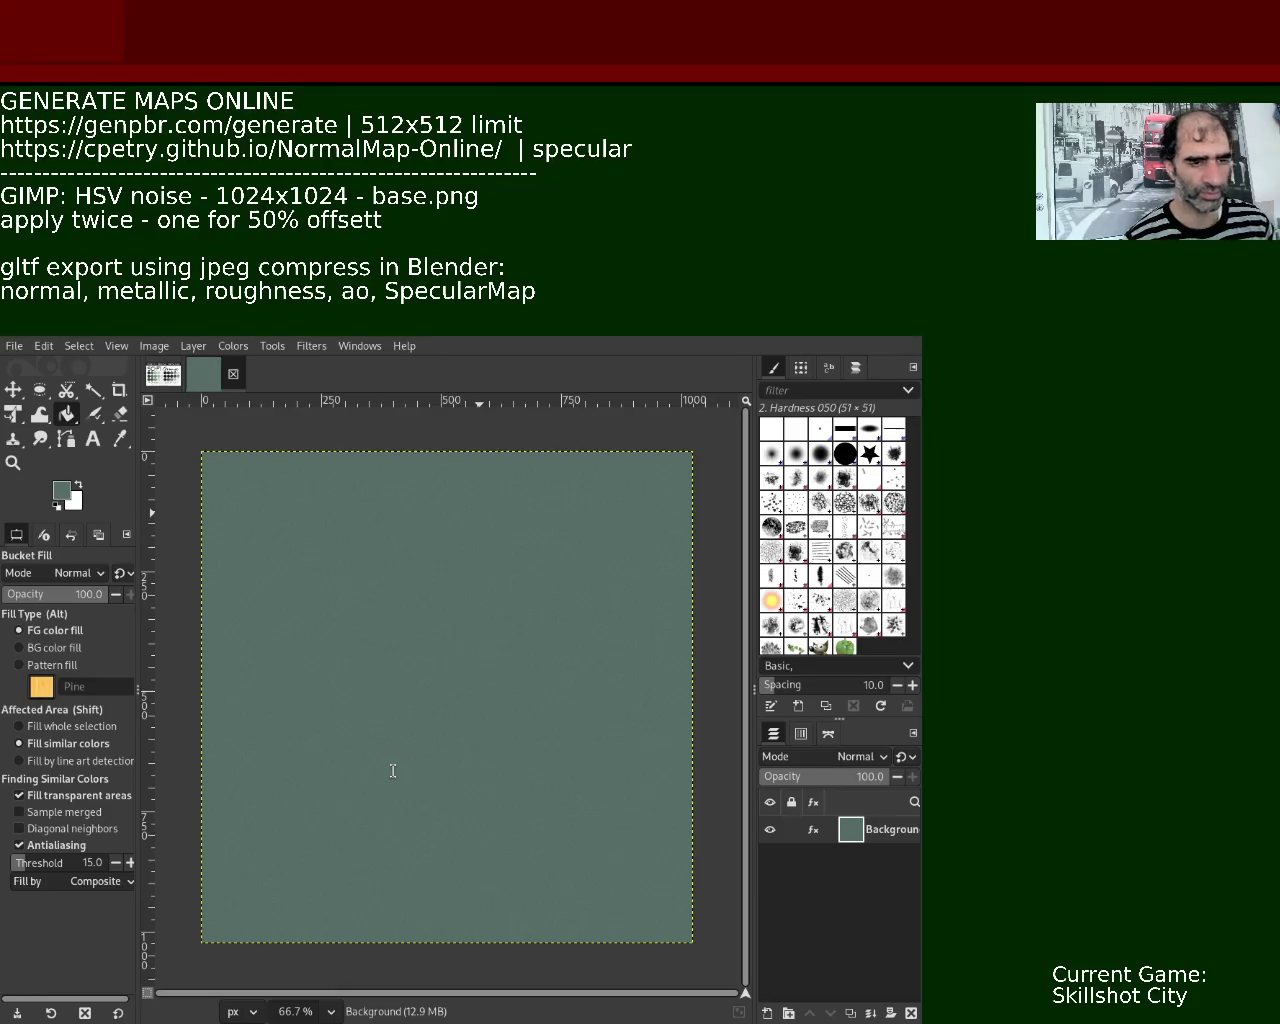
key("ctrl+BackSpace")
key("ctrl+BackSpace")
key("BackSpace")
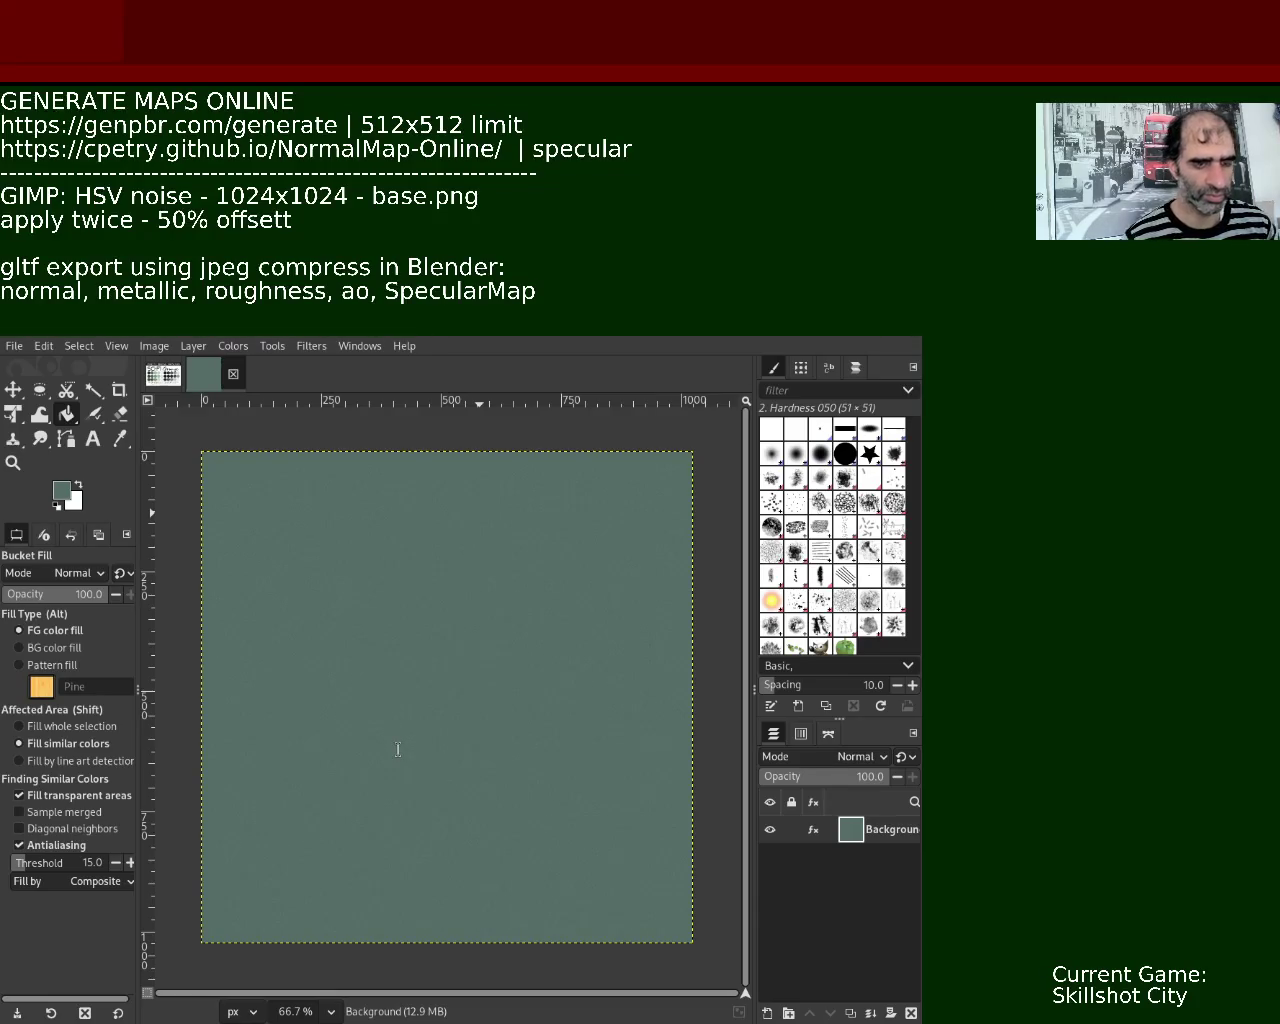
key("BackSpace")
key("BackSpace")
key("BackSpace")
type("fset to gide")
key("BackSpace")
key("BackSpace")
key("BackSpace")
type("h")
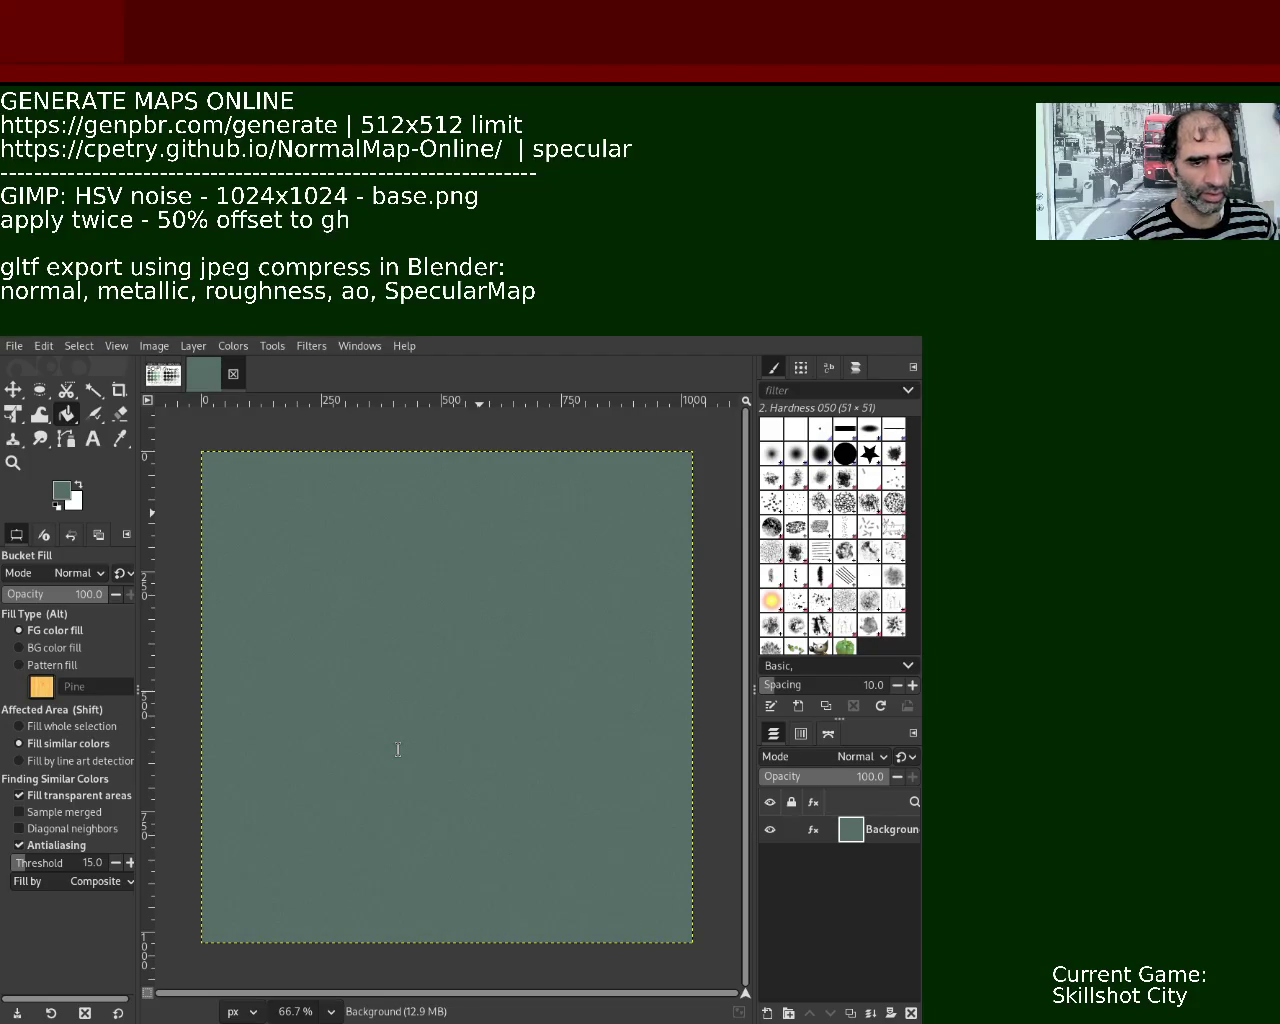
key("BackSpace")
key("BackSpace")
type("hide the border.")
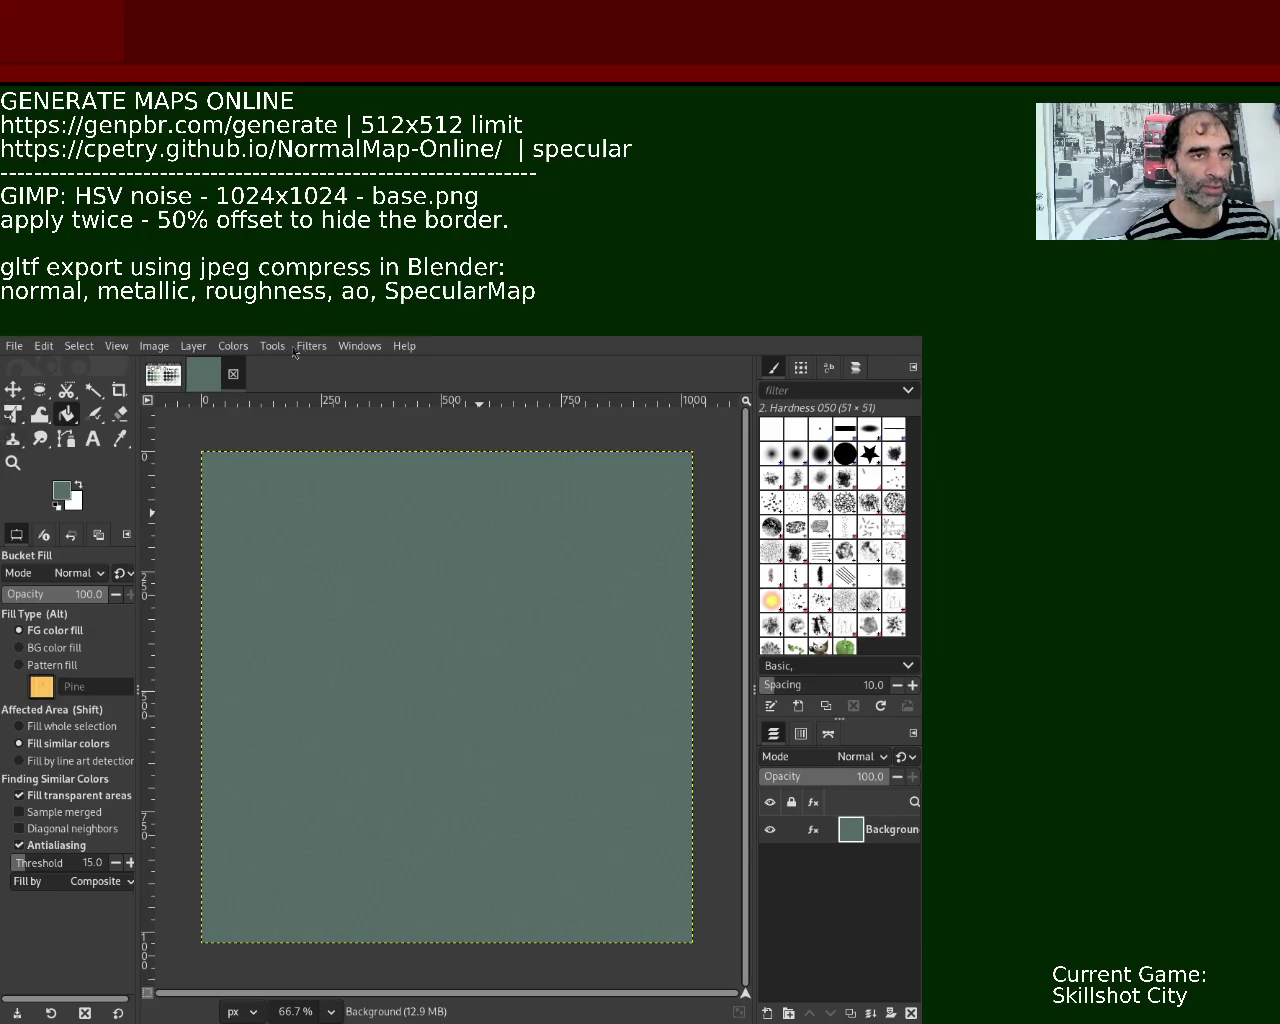
left_click(163, 374)
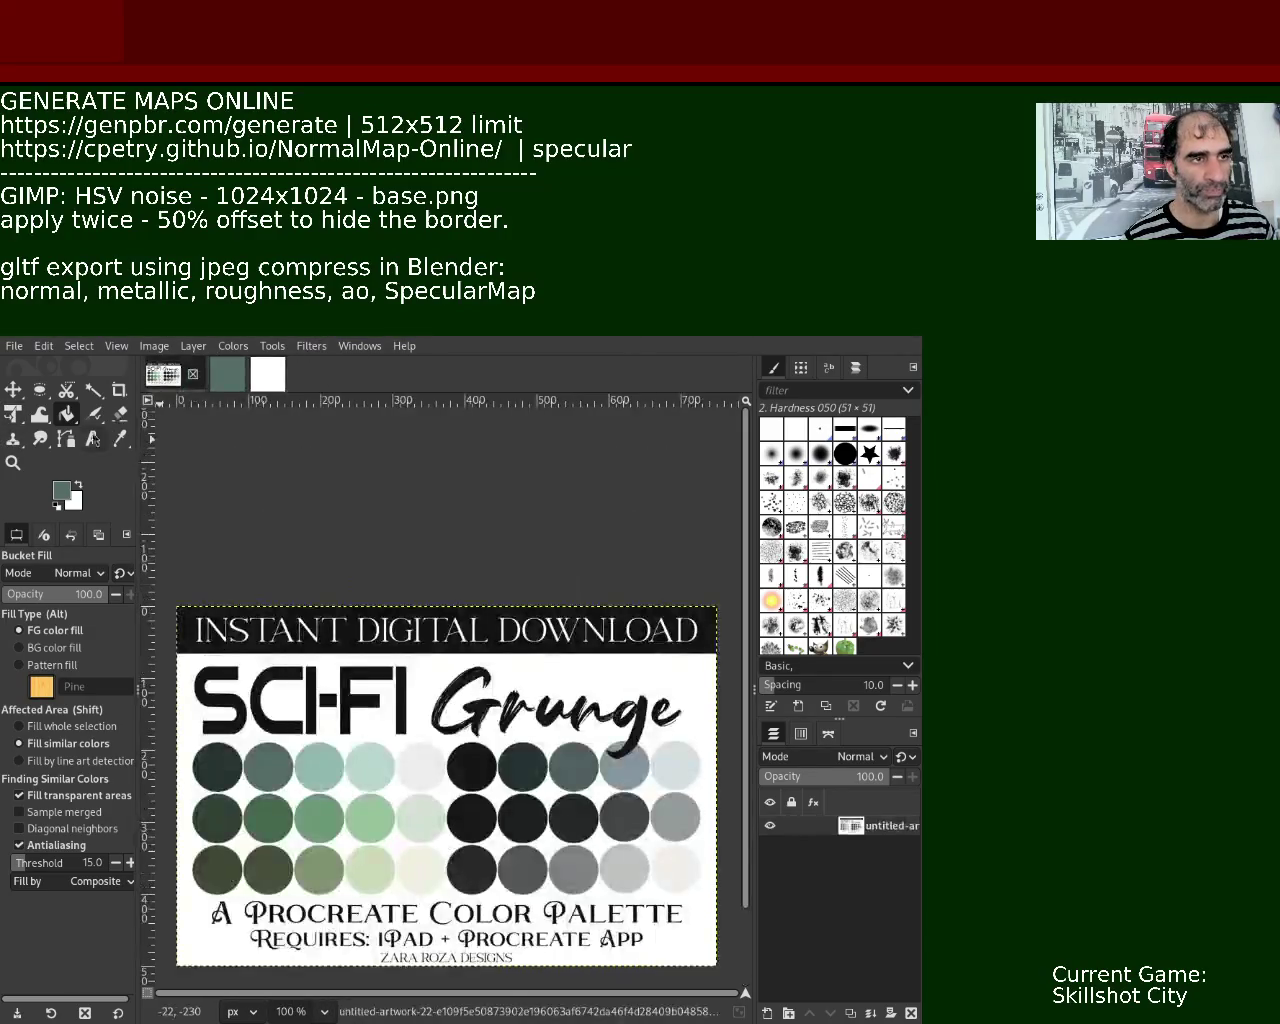
Pick the palette's dark green swatch and bucket-fill the new white canvas with it.
left_click(119, 438)
left_click(218, 766)
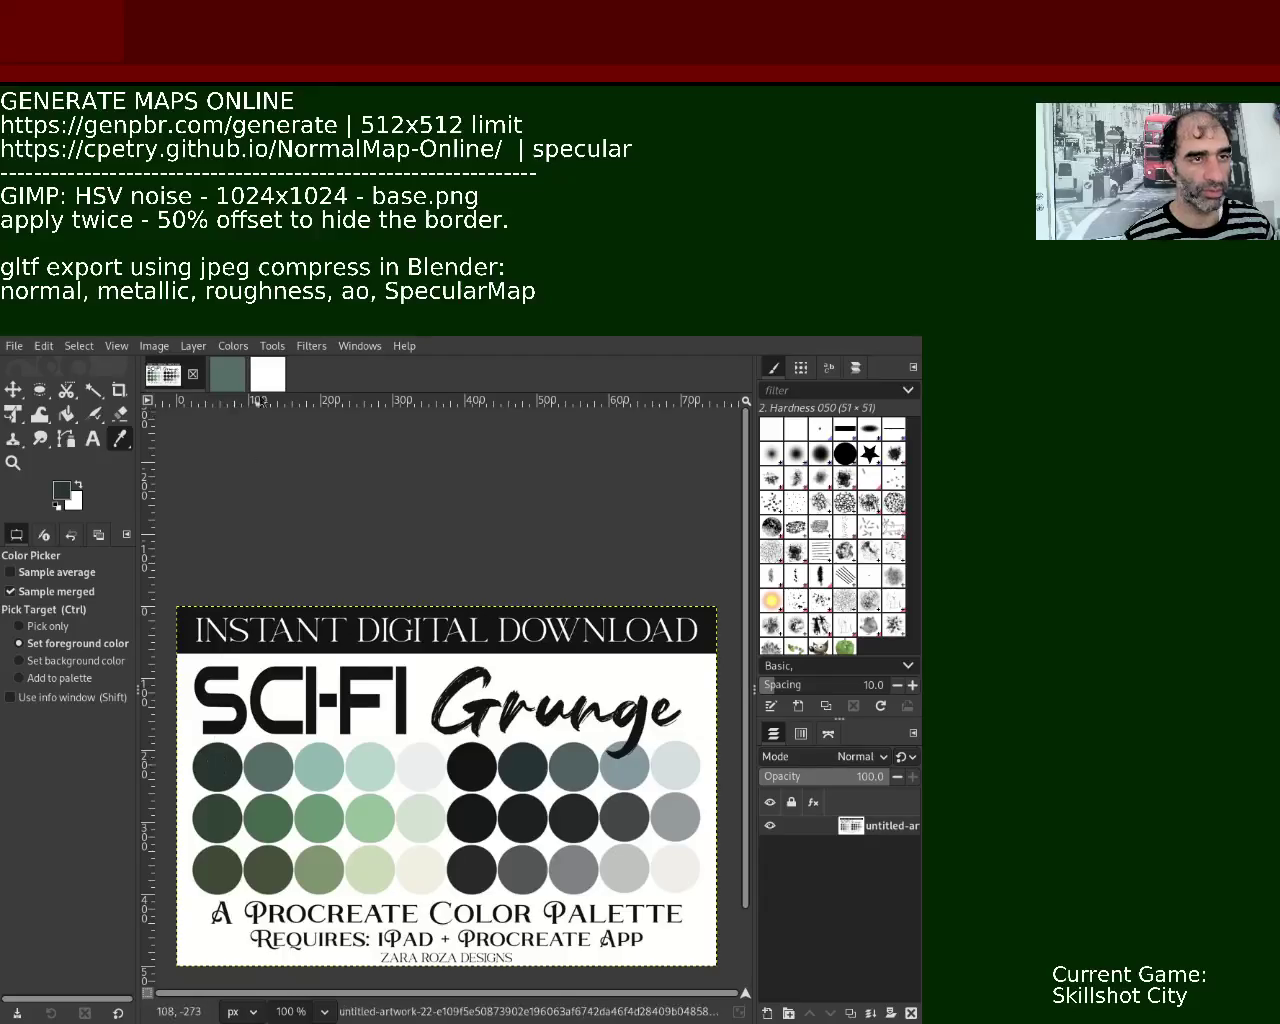
left_click(268, 374)
left_click(70, 418)
left_click(474, 783)
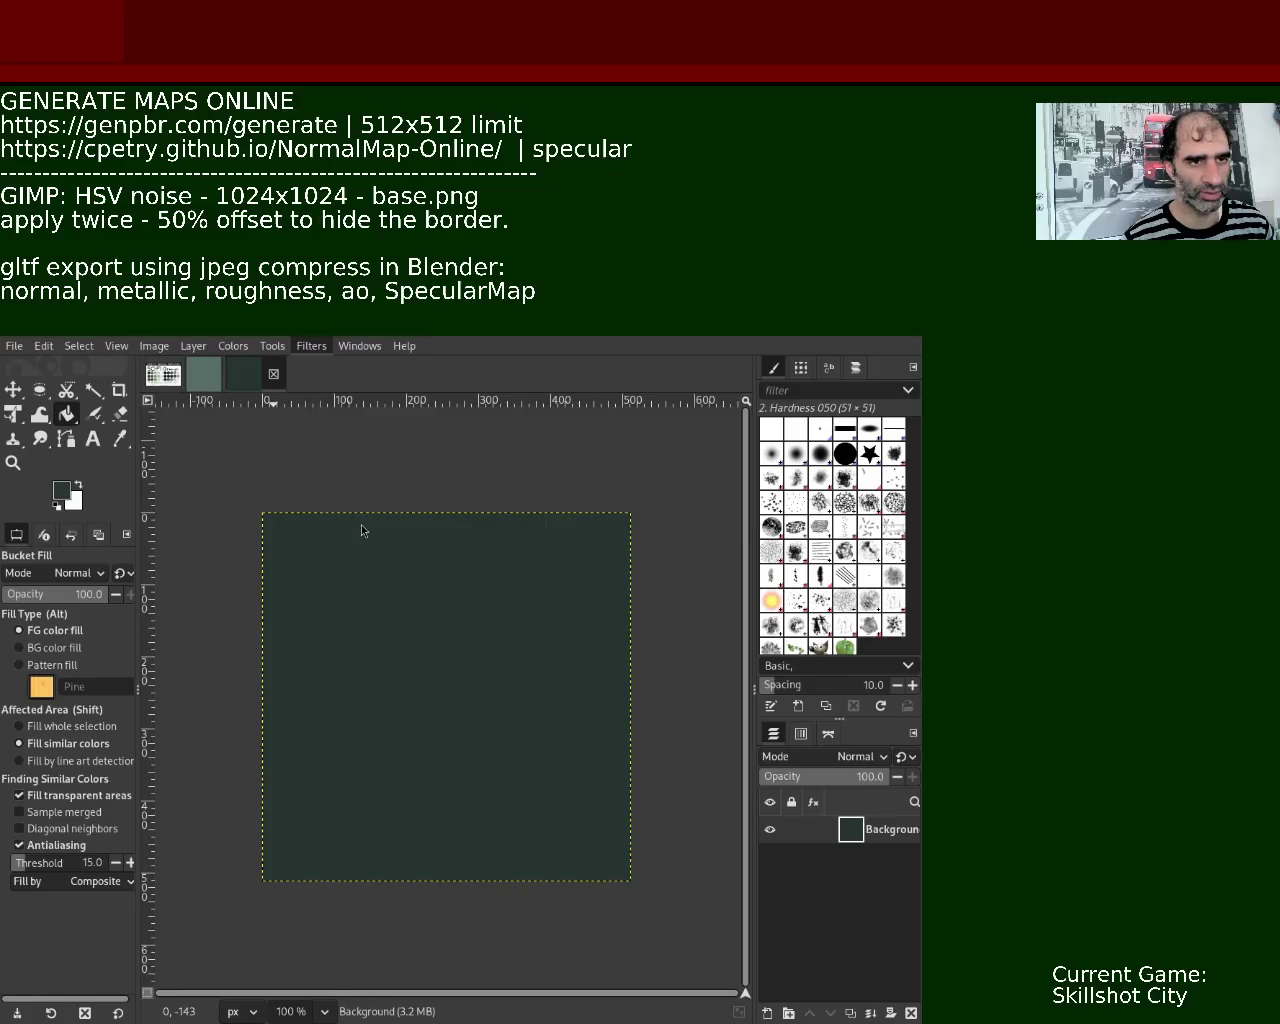
Add HSV noise, offset the image by half, then apply the noise again.
key("ctrl+f")
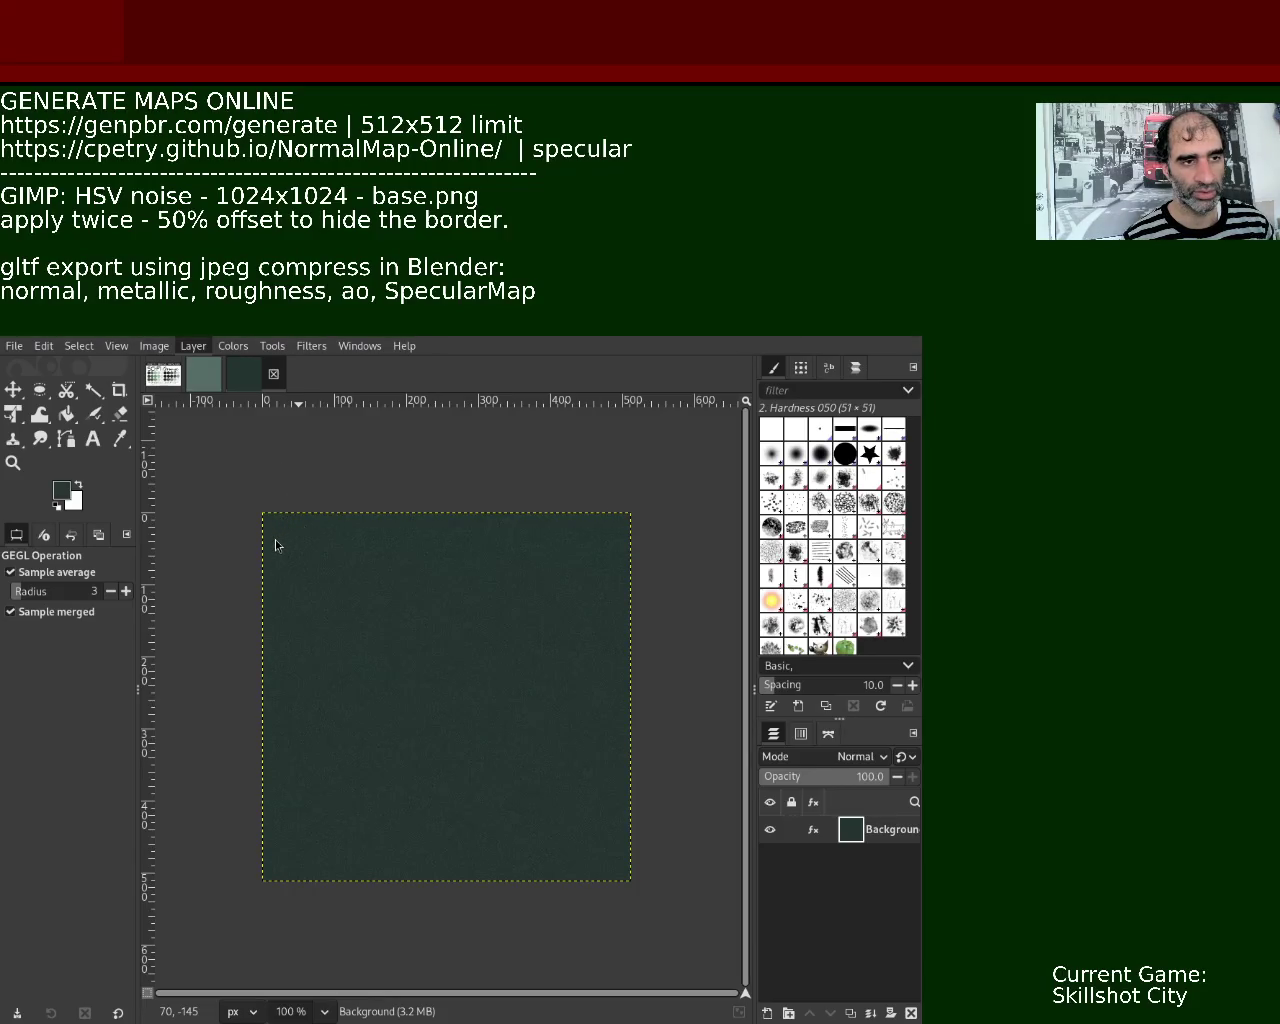
key("shift+ctrl+o")
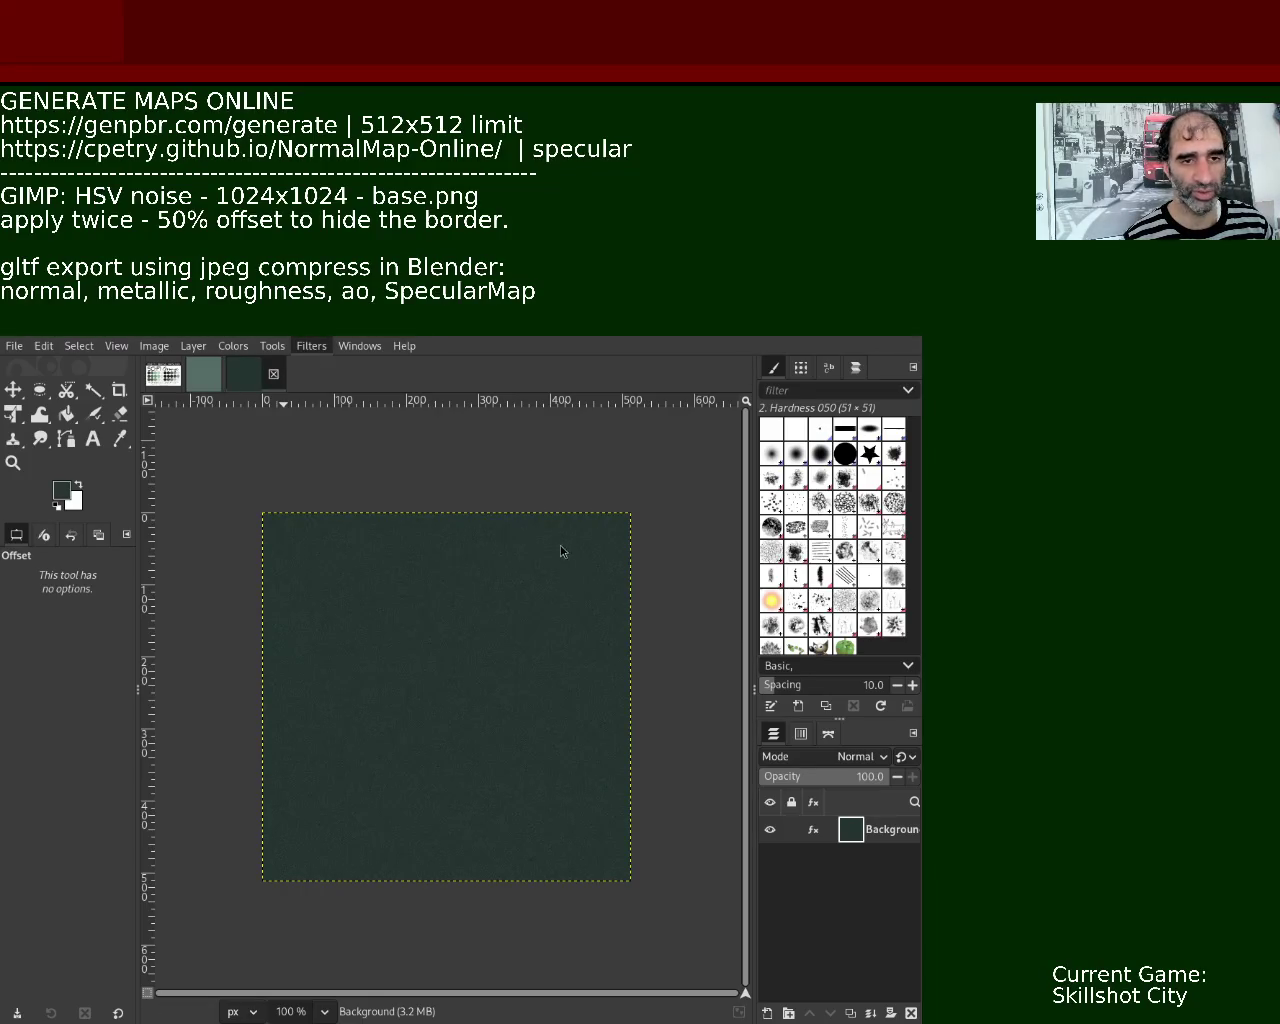
key("ctrl+f")
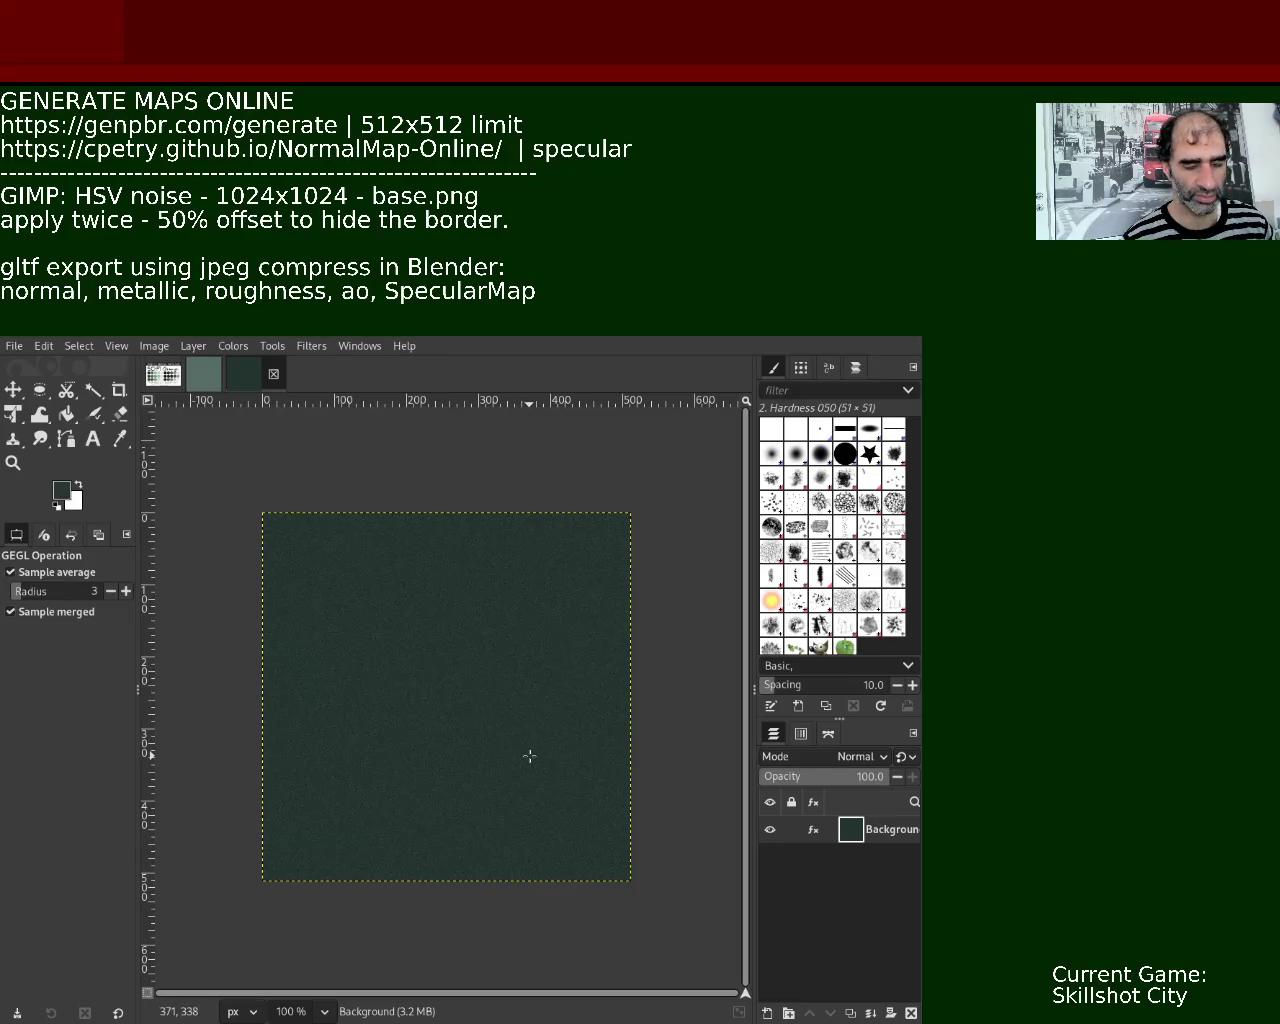
left_click(205, 378)
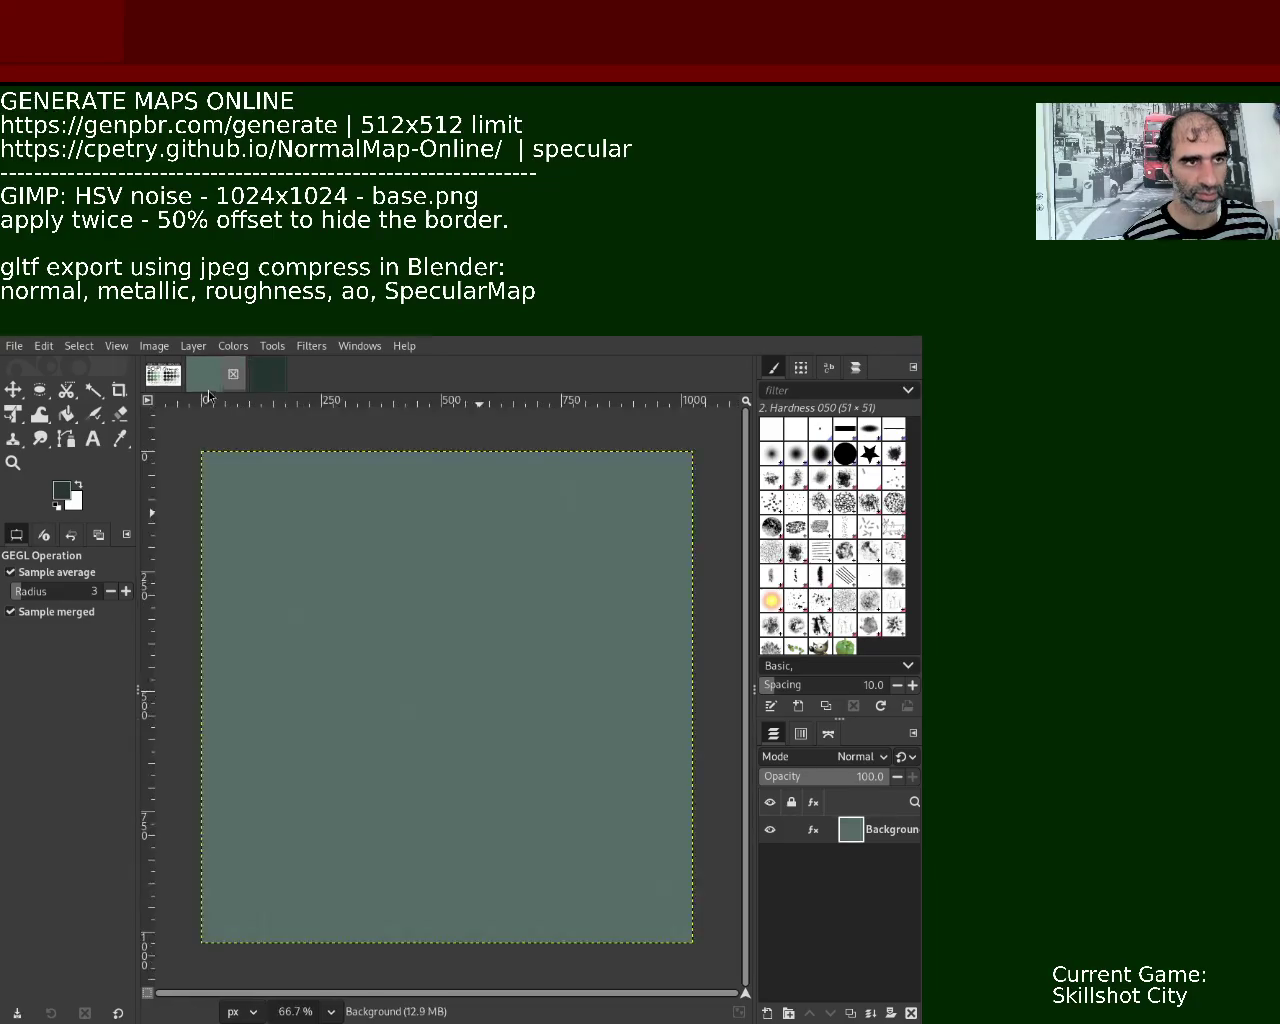
Close the older grey-green image and return to the dark green noise tile.
left_click(235, 378)
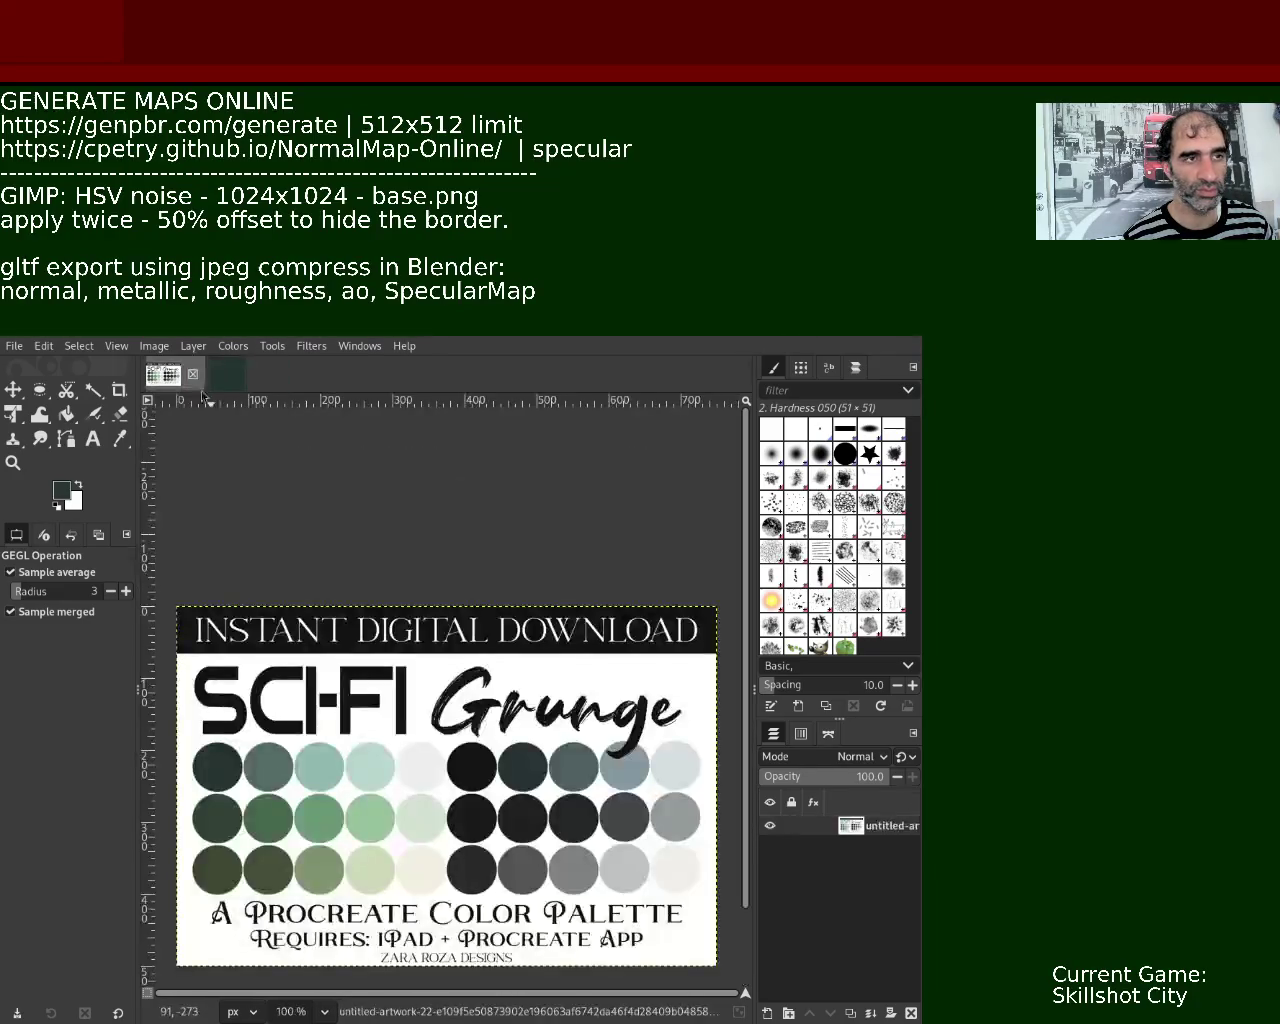
left_click(226, 374)
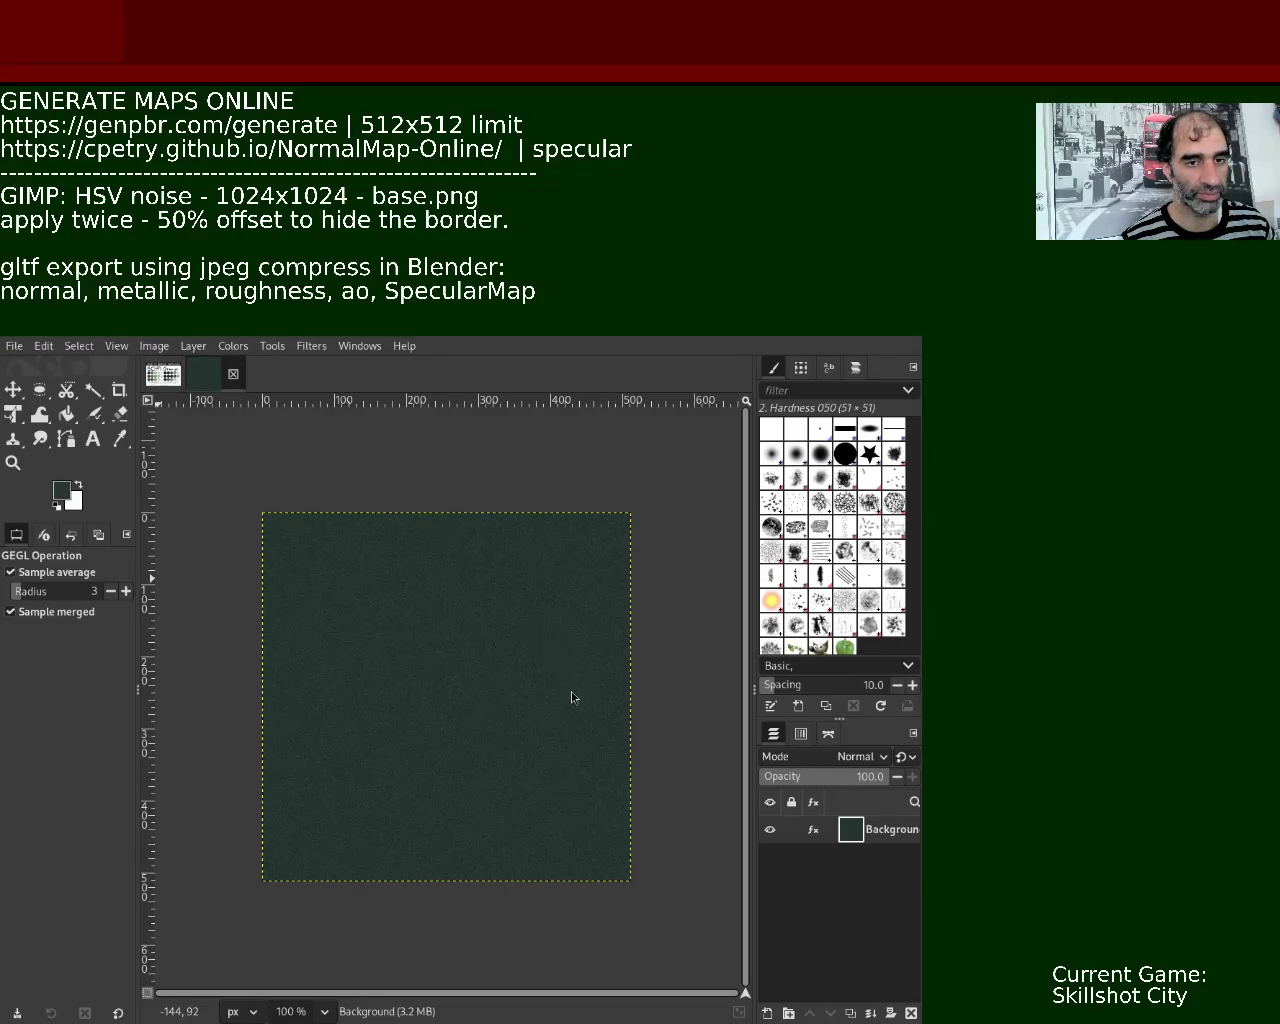
Export the dark green noise tile as PNG into the panda3d/scifigrunge project folder.
key("ctrl+e")
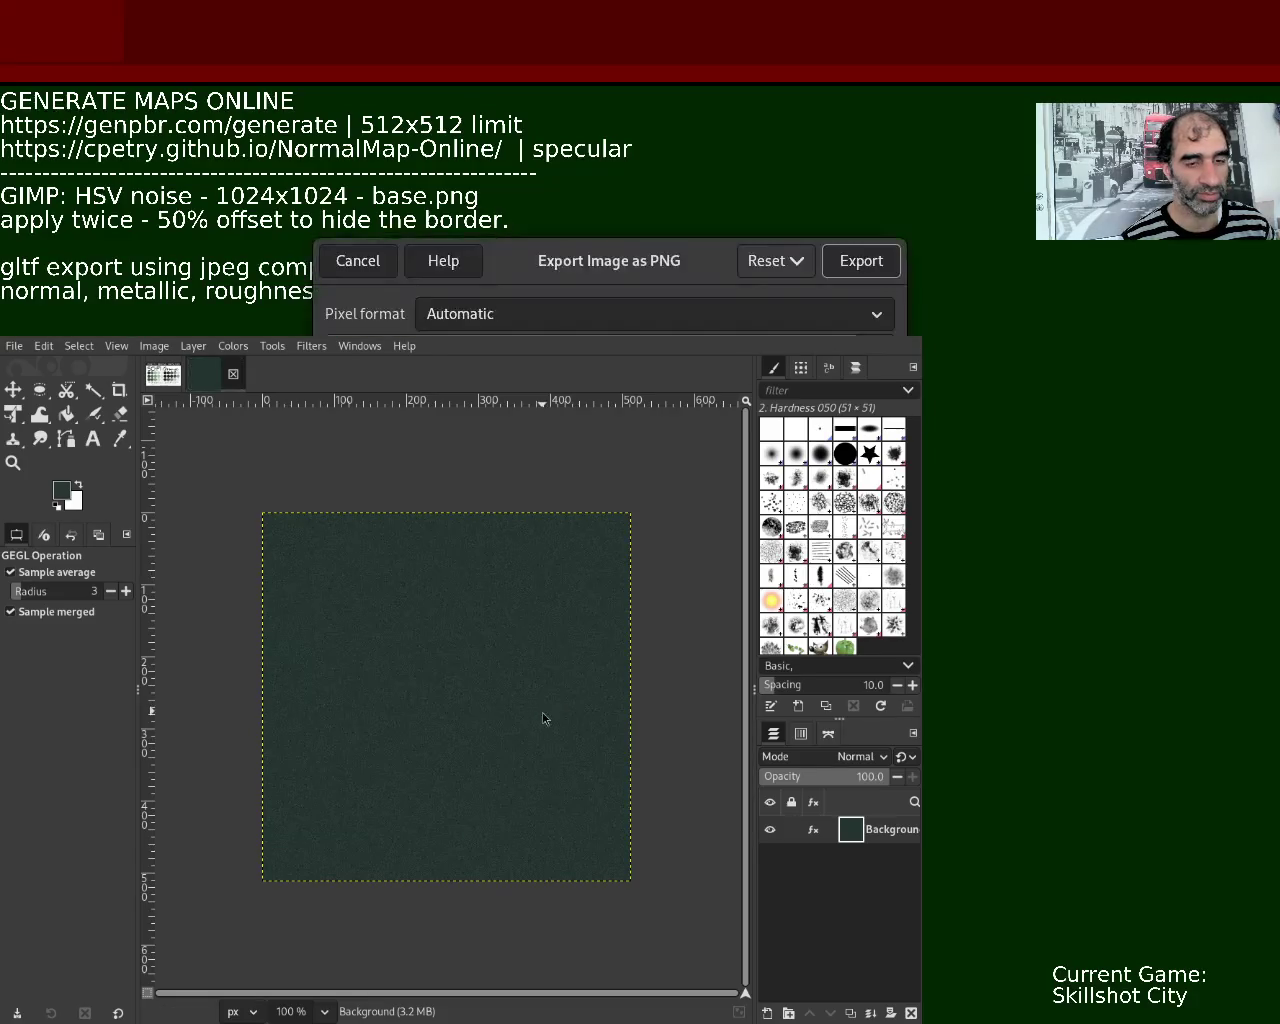
left_click(860, 261)
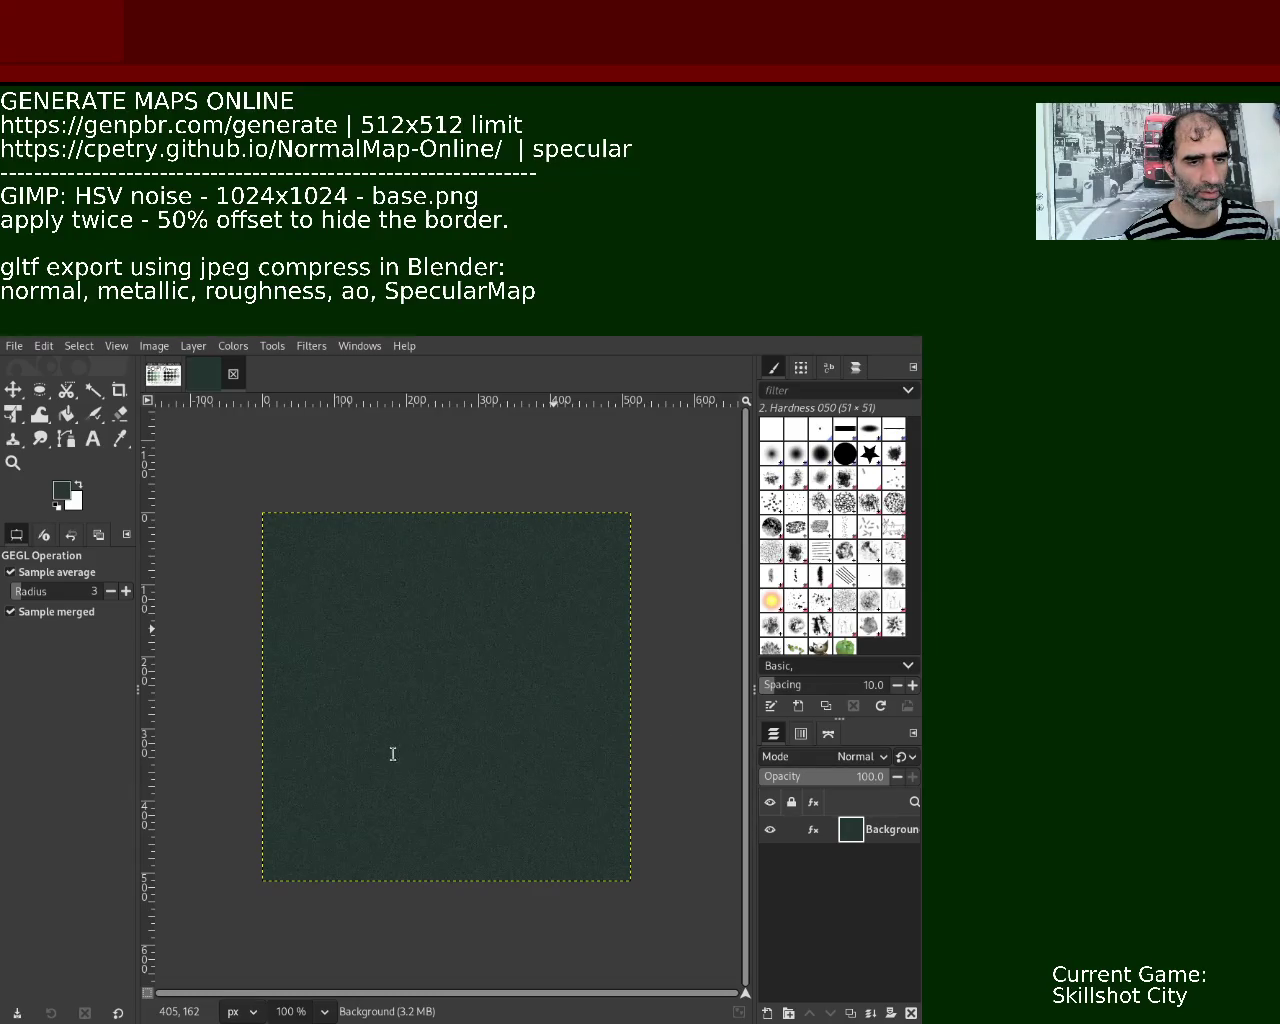
Delete '1024x1024 -', insert 'one with' before '50% offset', and drop 'to hide the border.'.
key("ctrl+BackSpace")
key("BackSpace")
key("BackSpace")
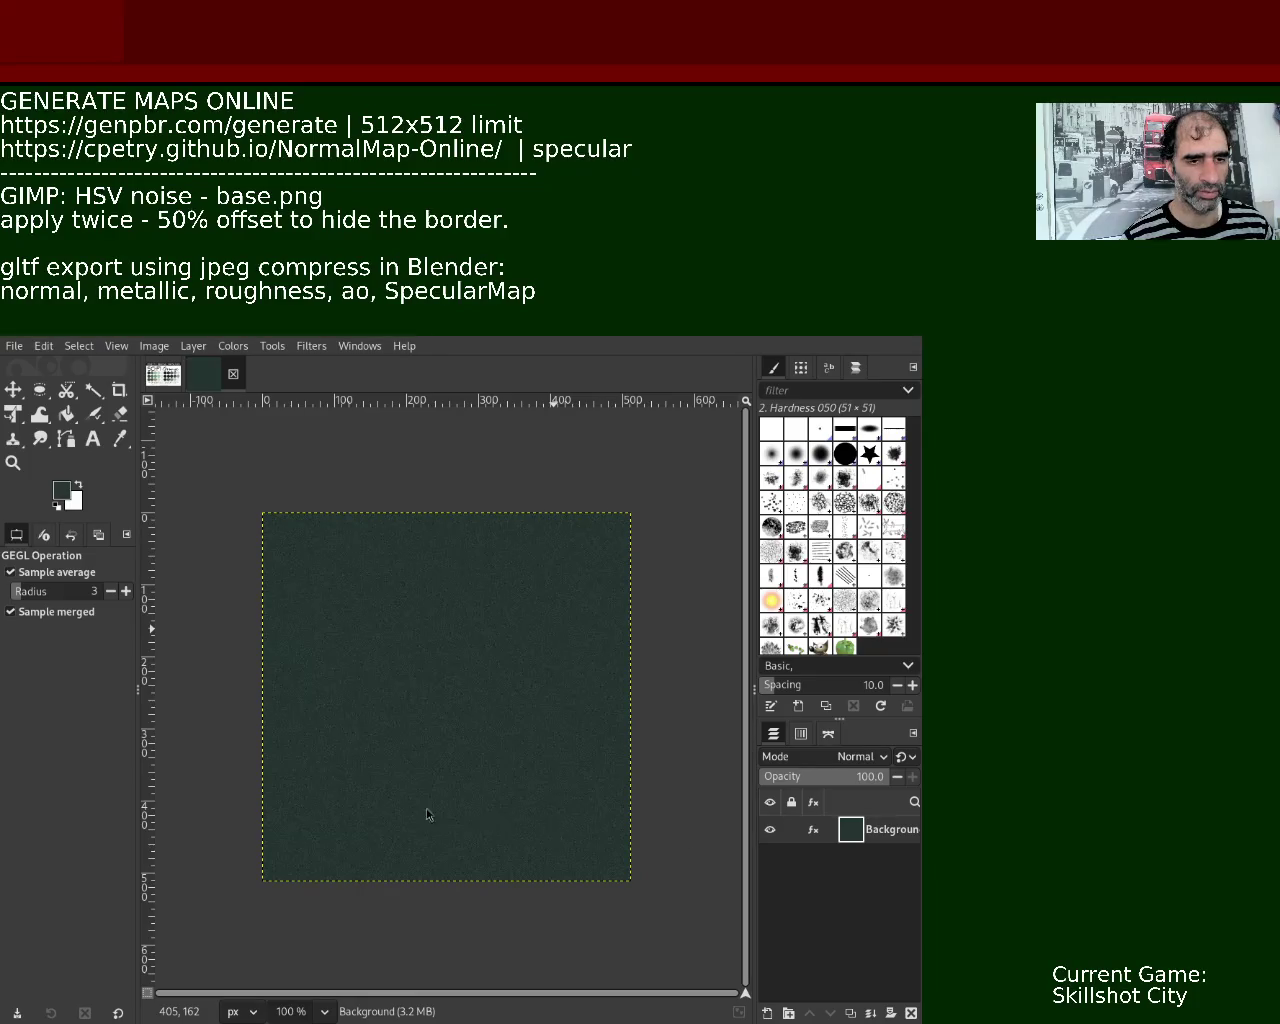
type("one for")
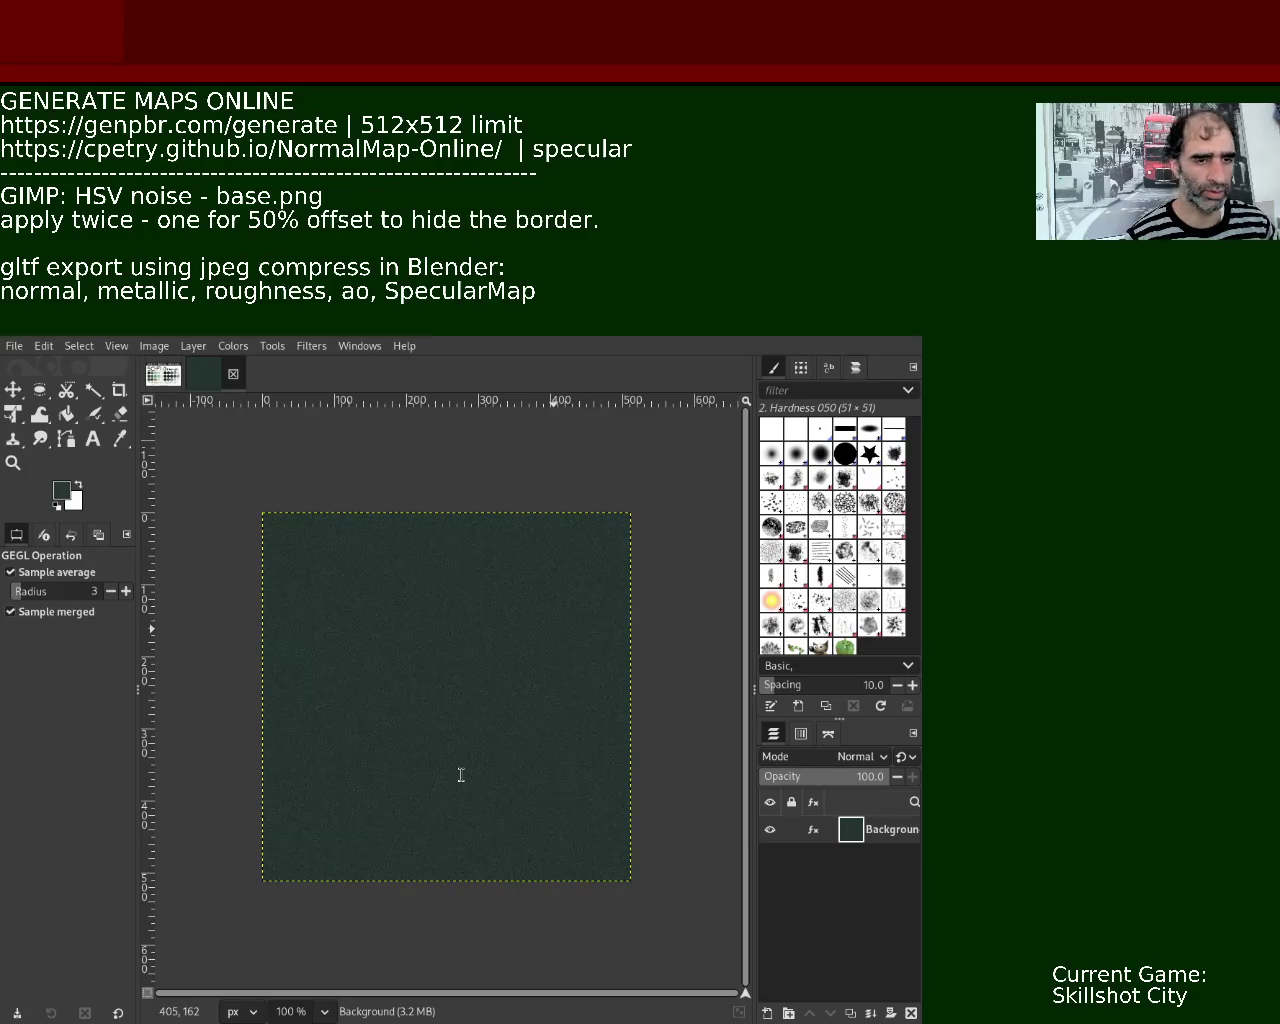
key("BackSpace")
key("BackSpace")
key("BackSpace")
type("with")
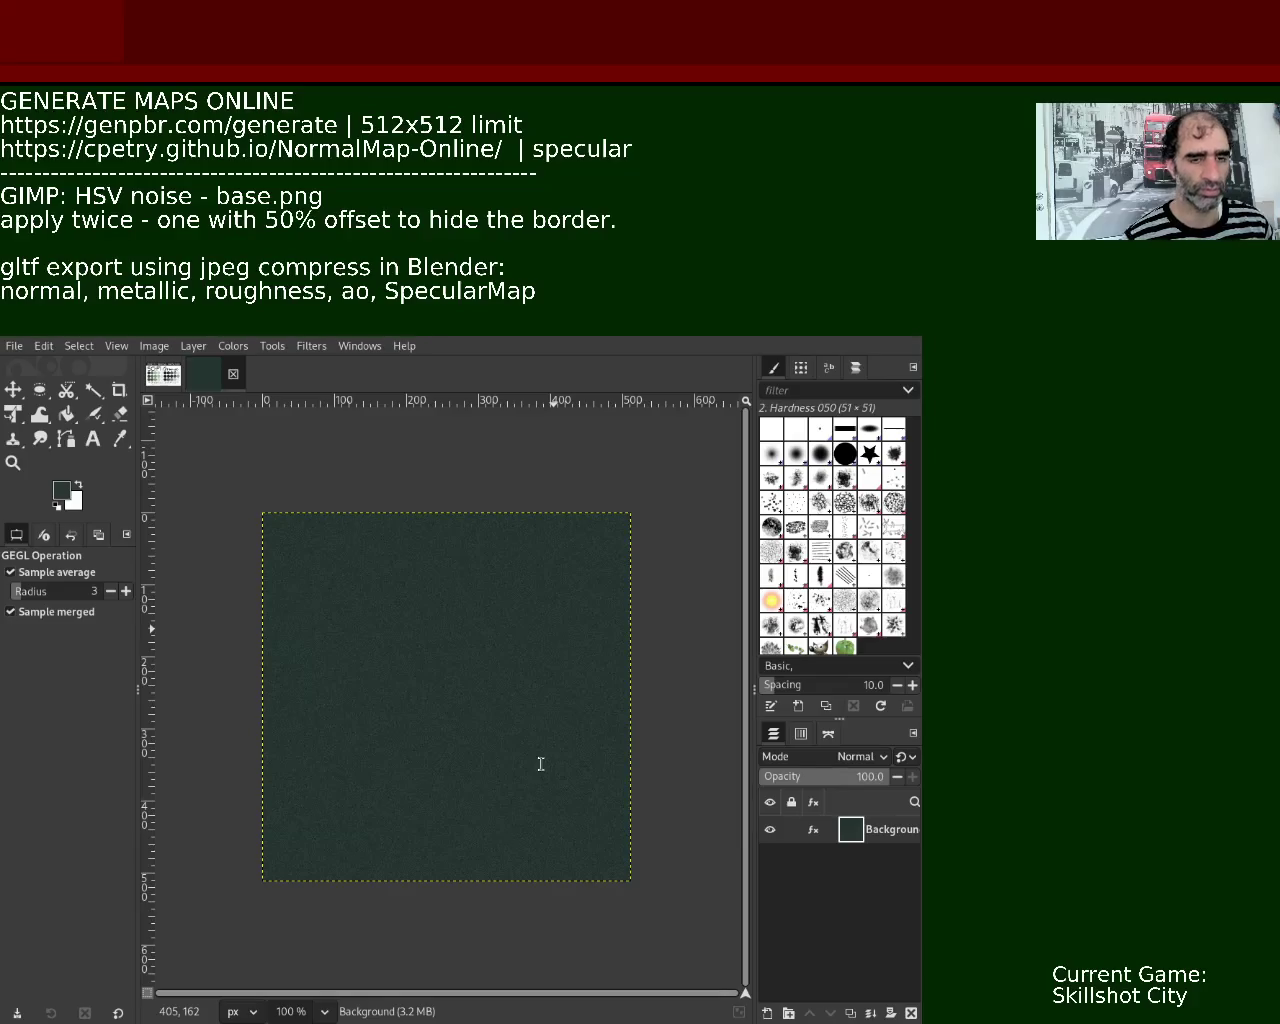
key("BackSpace")
key("BackSpace")
key("BackSpace")
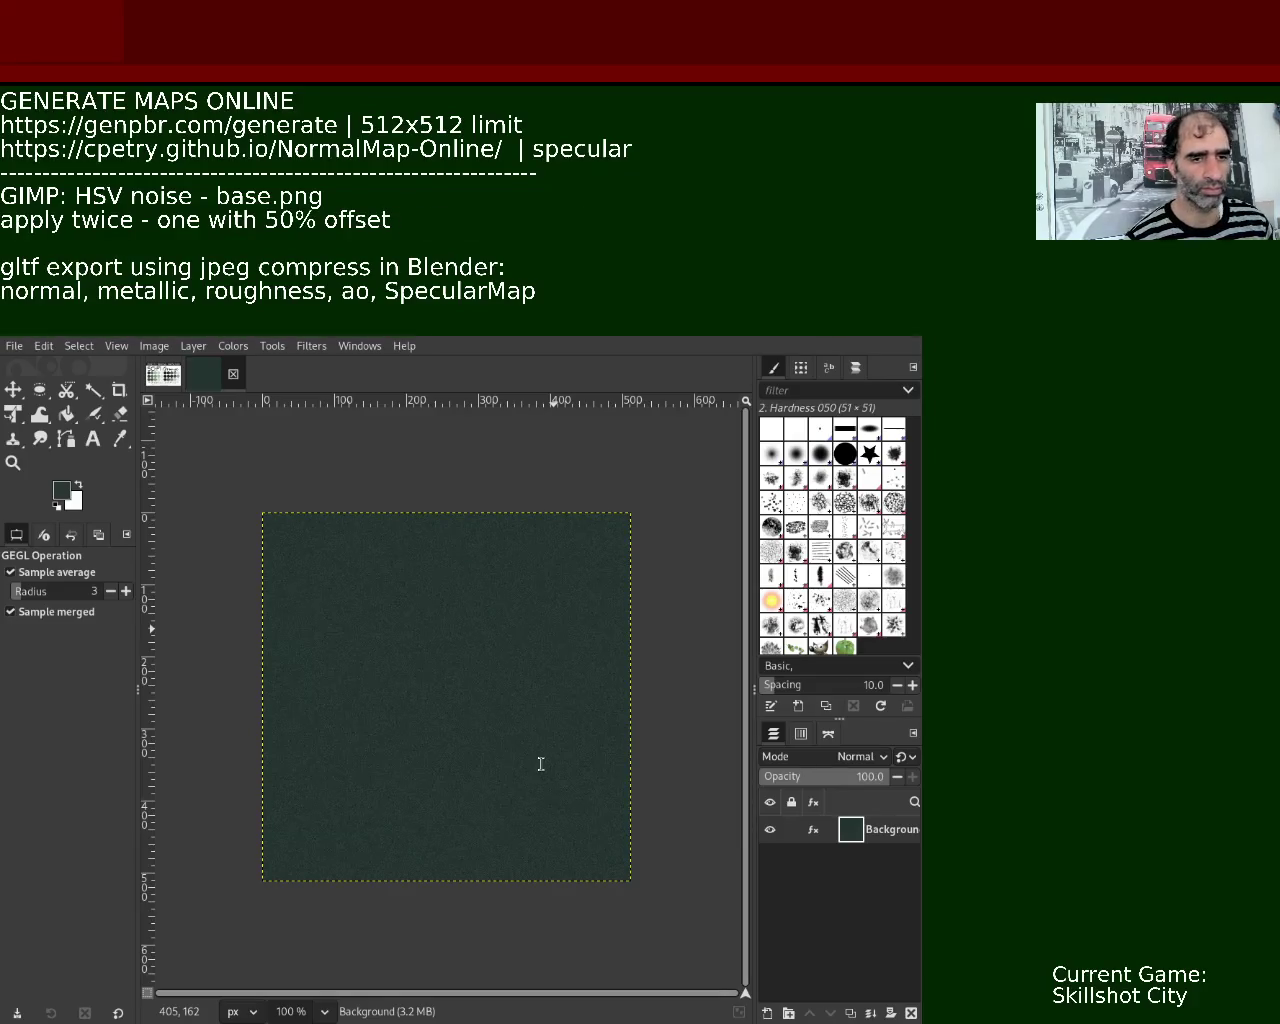
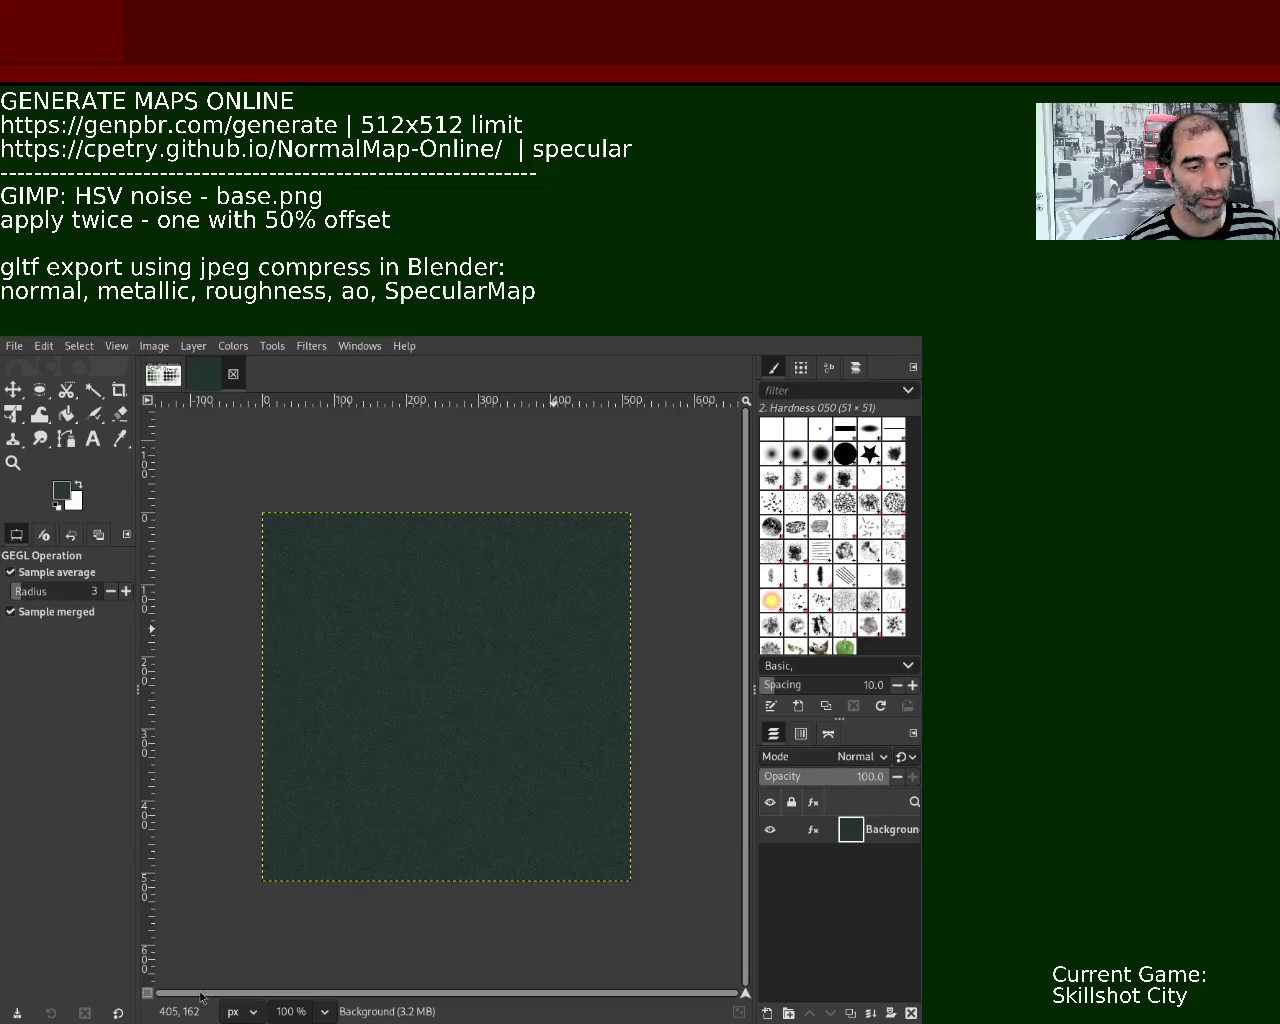
Return from GIMP's dark green noise texture to Blender's Shader Editor with the character's material.
key("alt+Tab")
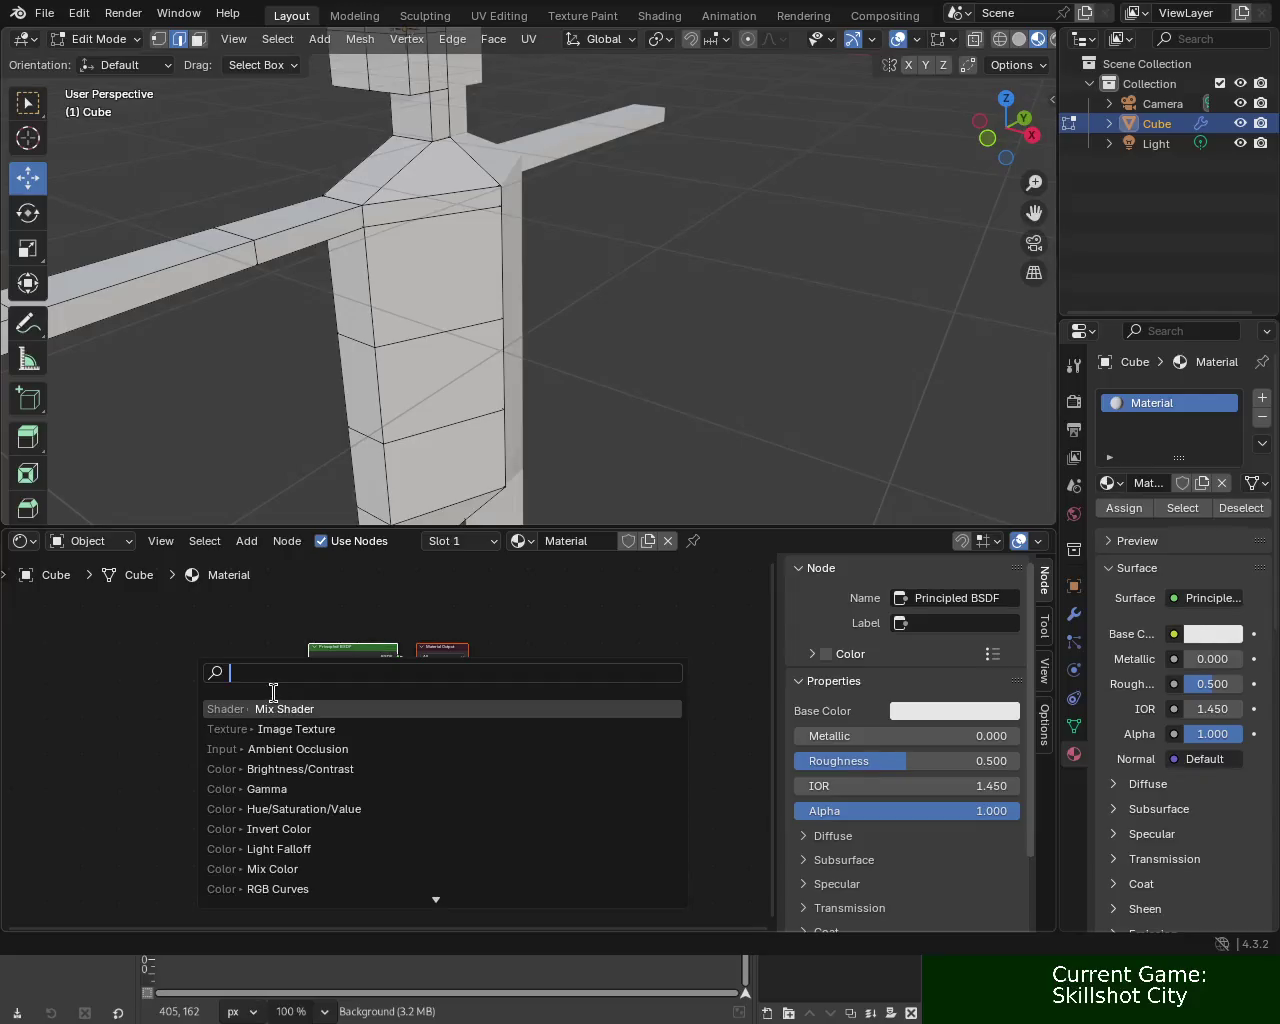
Add an Image Texture node through the 'image' search and place it in the material.
type("image")
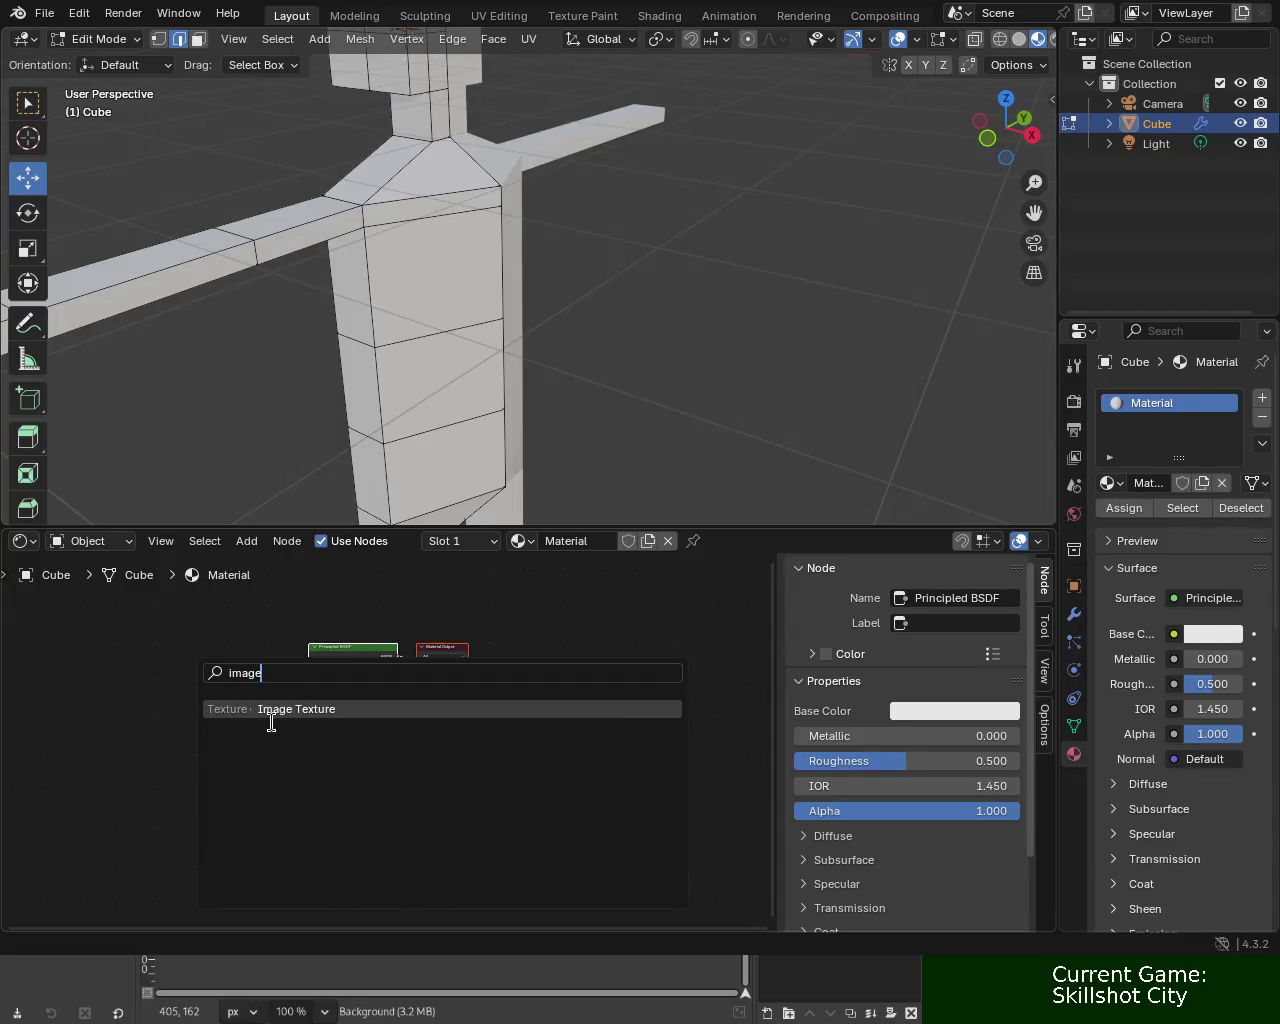
left_click(270, 710)
left_click(143, 625)
left_click(174, 622)
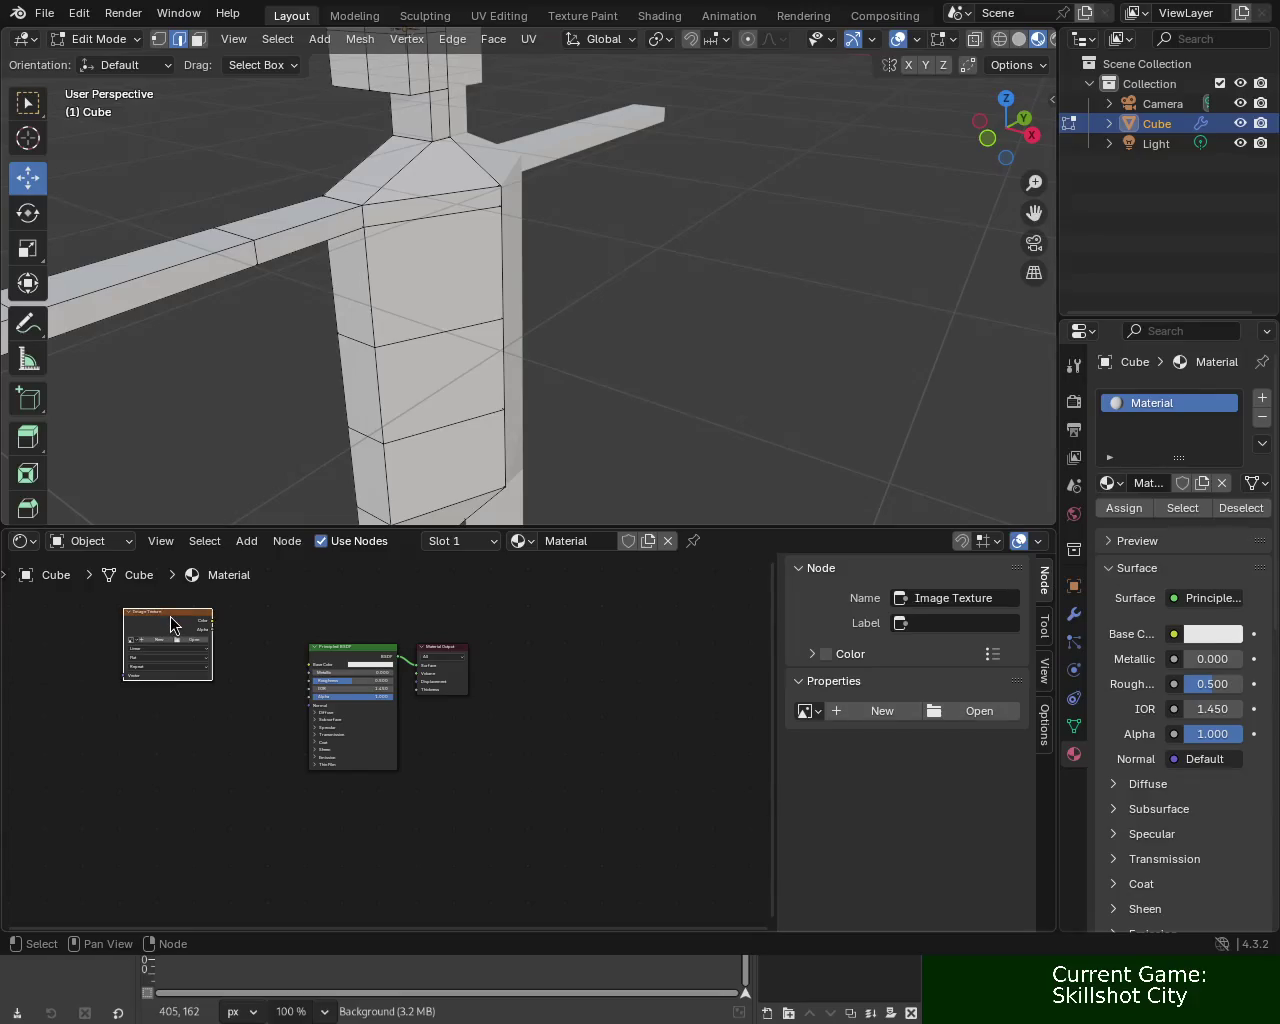
Centre the shader and output nodes, then paste copies of the Image Texture node.
scroll(195, 824, "up", 2)
scroll(190, 775, "up", 2)
mouse_move(194, 680)
middle_mouse_down()
mouse_move(259, 715)
mouse_move(347, 732)
middle_mouse_up()
key("ctrl+c")
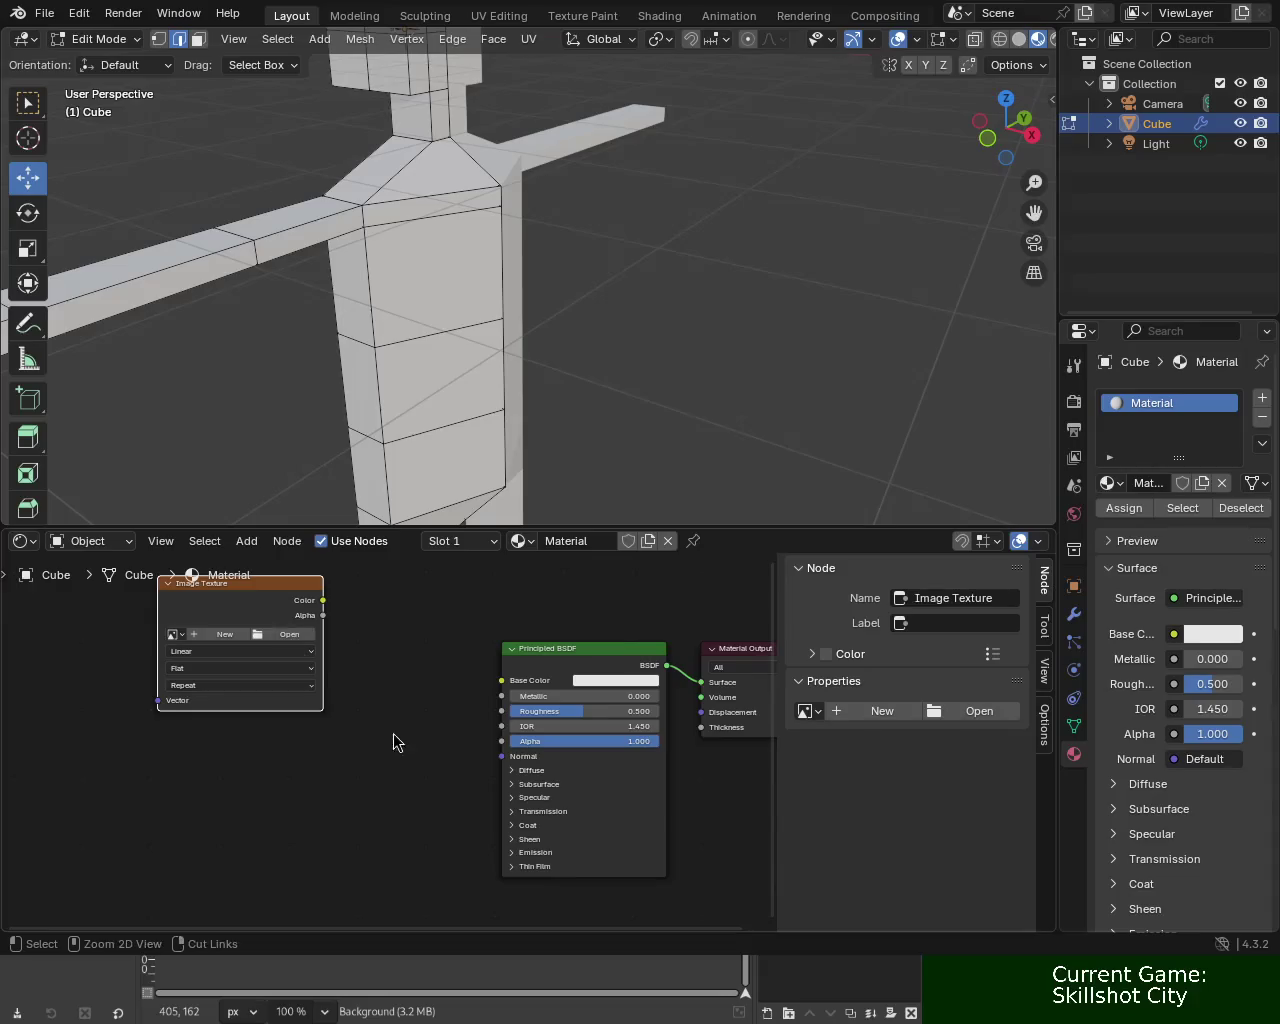
key("ctrl+v")
key("ctrl+v")
key("ctrl+v")
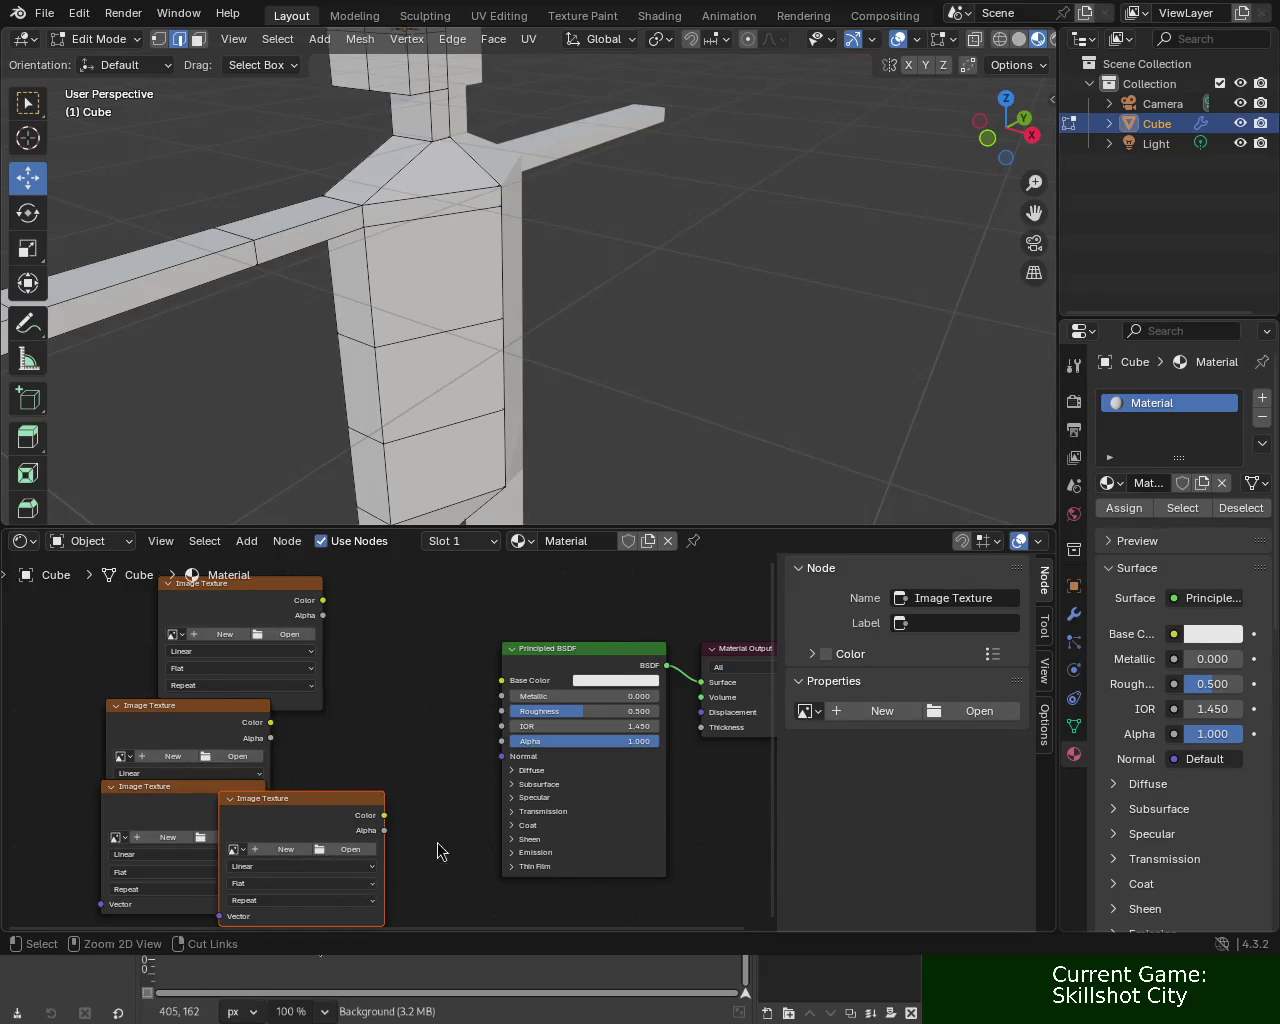
key("ctrl+v")
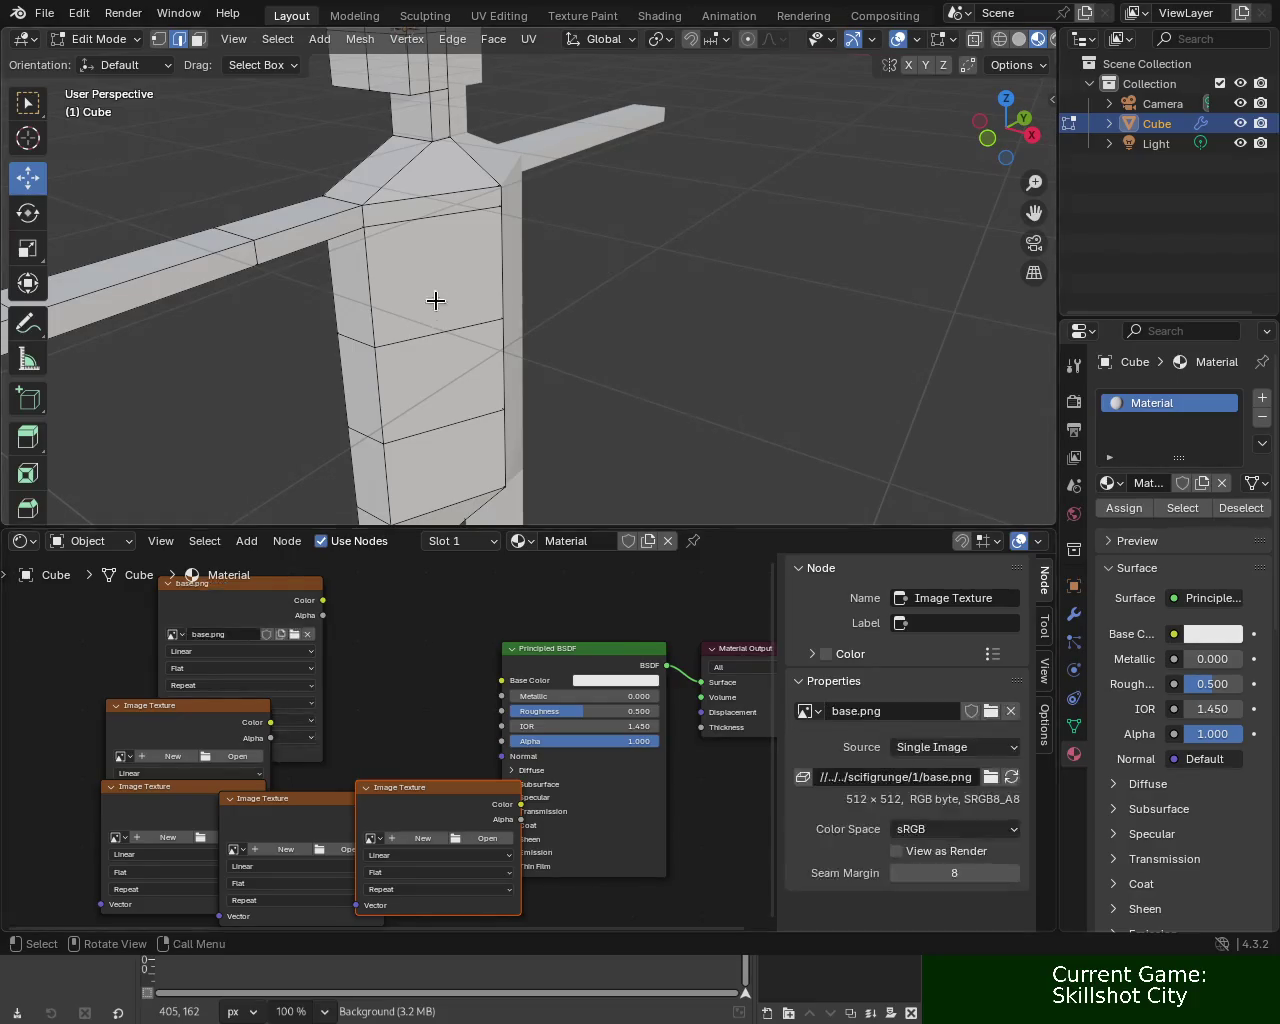
Link base.png's Color to the Principled BSDF Base Color and park it at the top.
left_click_drag(323, 604, 501, 680)
mouse_move(329, 606)
left_mouse_down()
mouse_move(373, 288)
mouse_move(330, 575)
left_mouse_up()
mouse_move(196, 710)
left_mouse_down()
mouse_move(330, 730)
mouse_move(501, 696)
left_mouse_up()
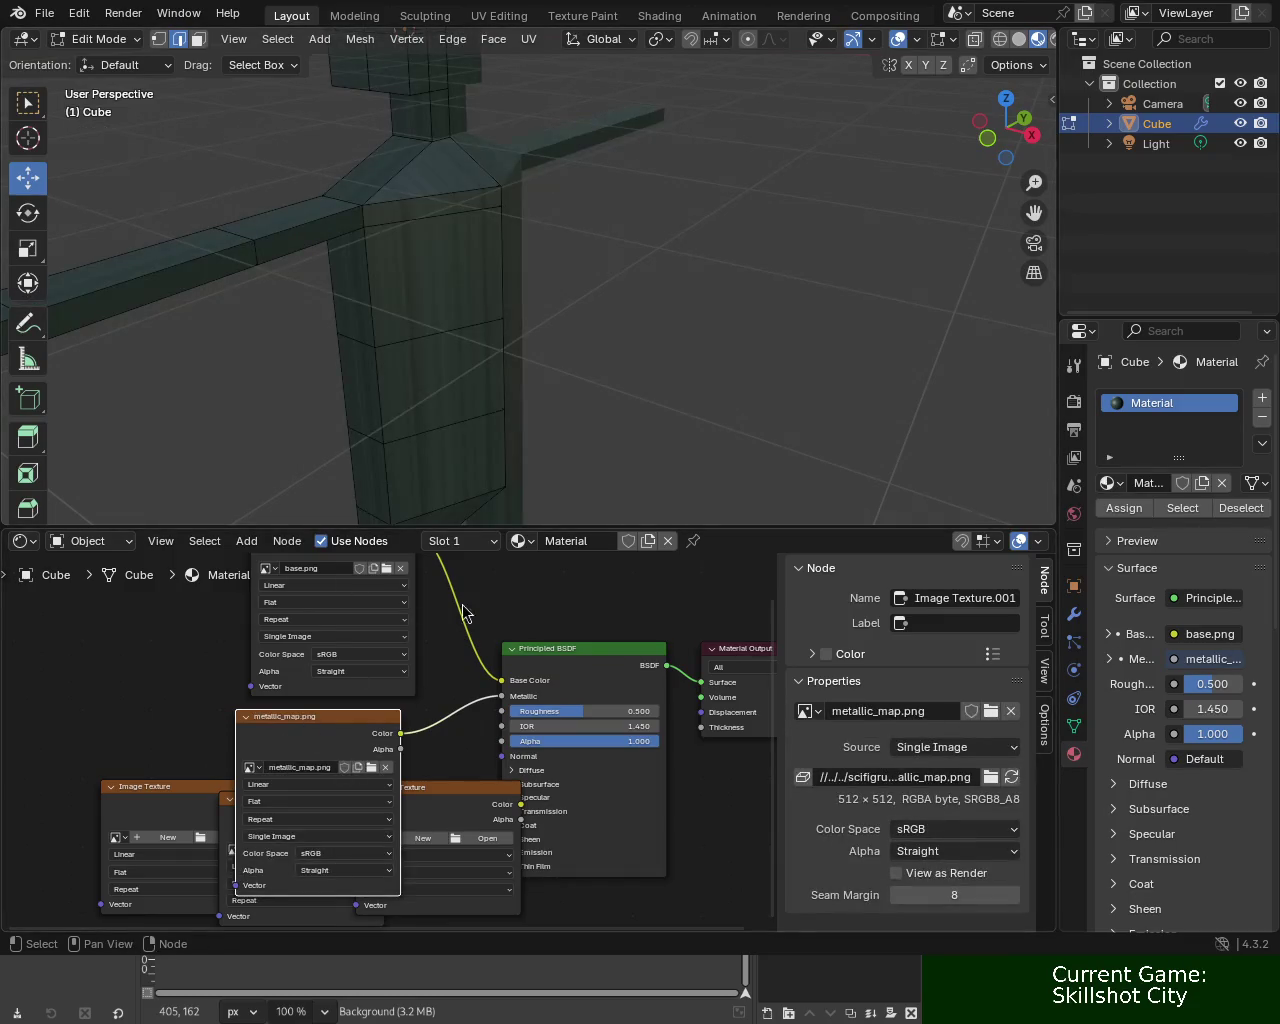
Stack the metallic_map node below base.png and line up the empty texture nodes.
scroll(416, 666, "down", 3)
left_click_drag(360, 637, 352, 577)
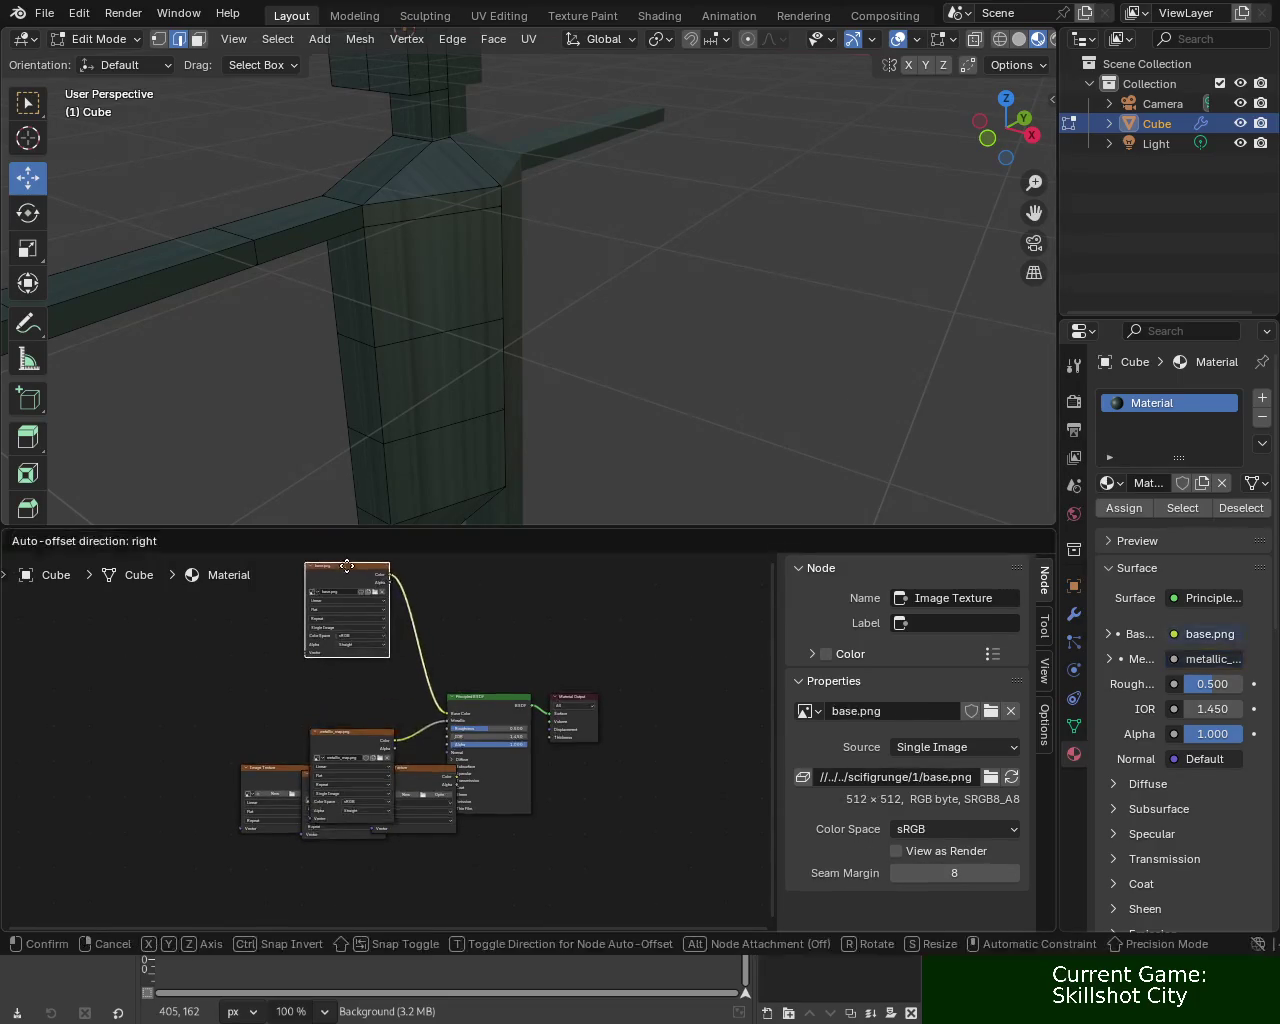
left_click_drag(352, 760, 347, 679)
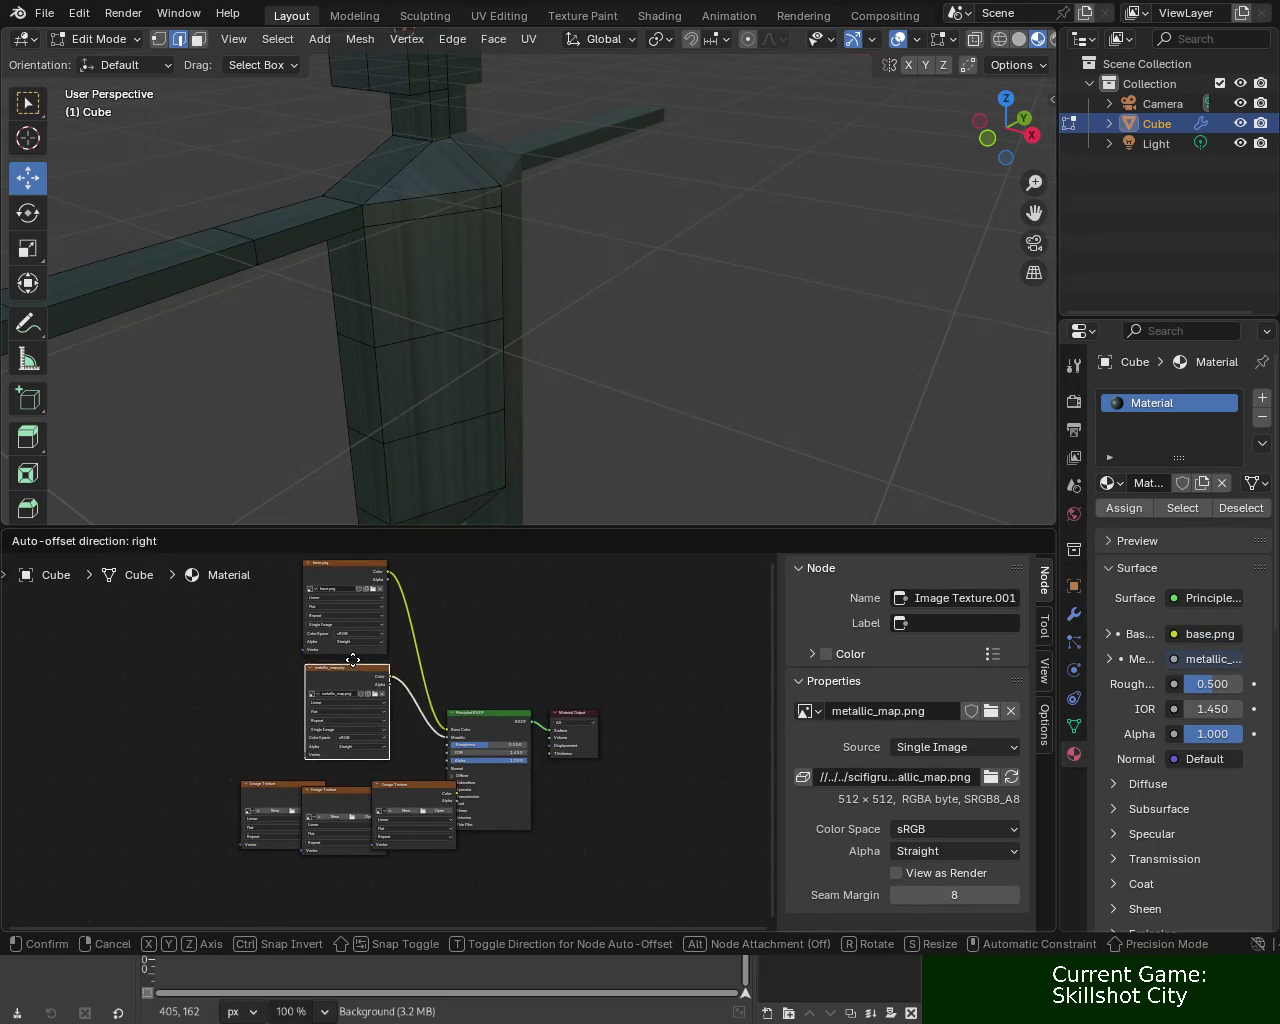
left_click_drag(286, 797, 190, 840)
left_click_drag(339, 805, 176, 783)
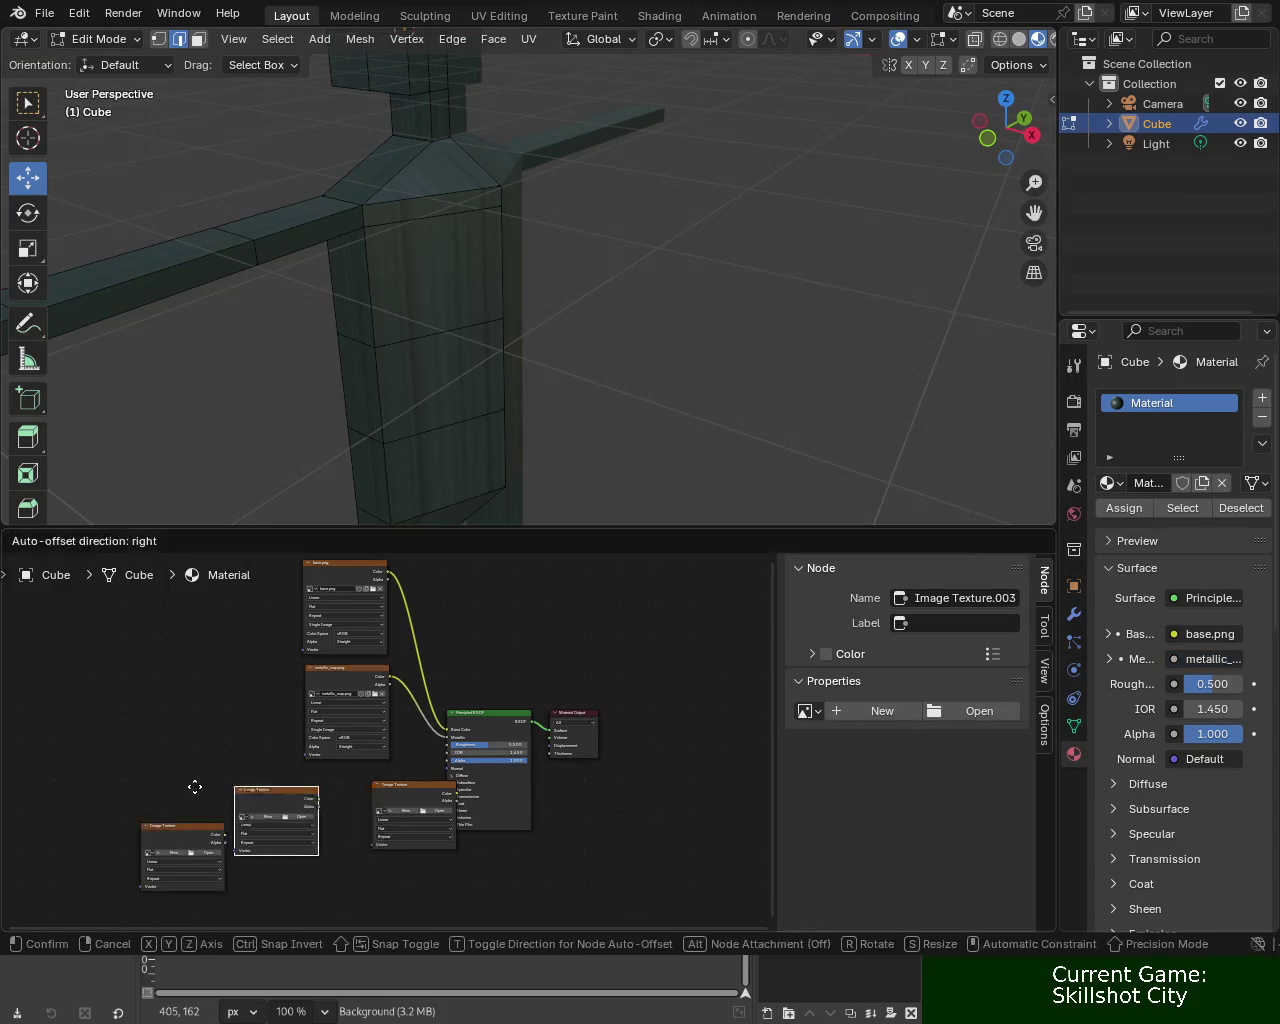
left_click_drag(376, 800, 315, 787)
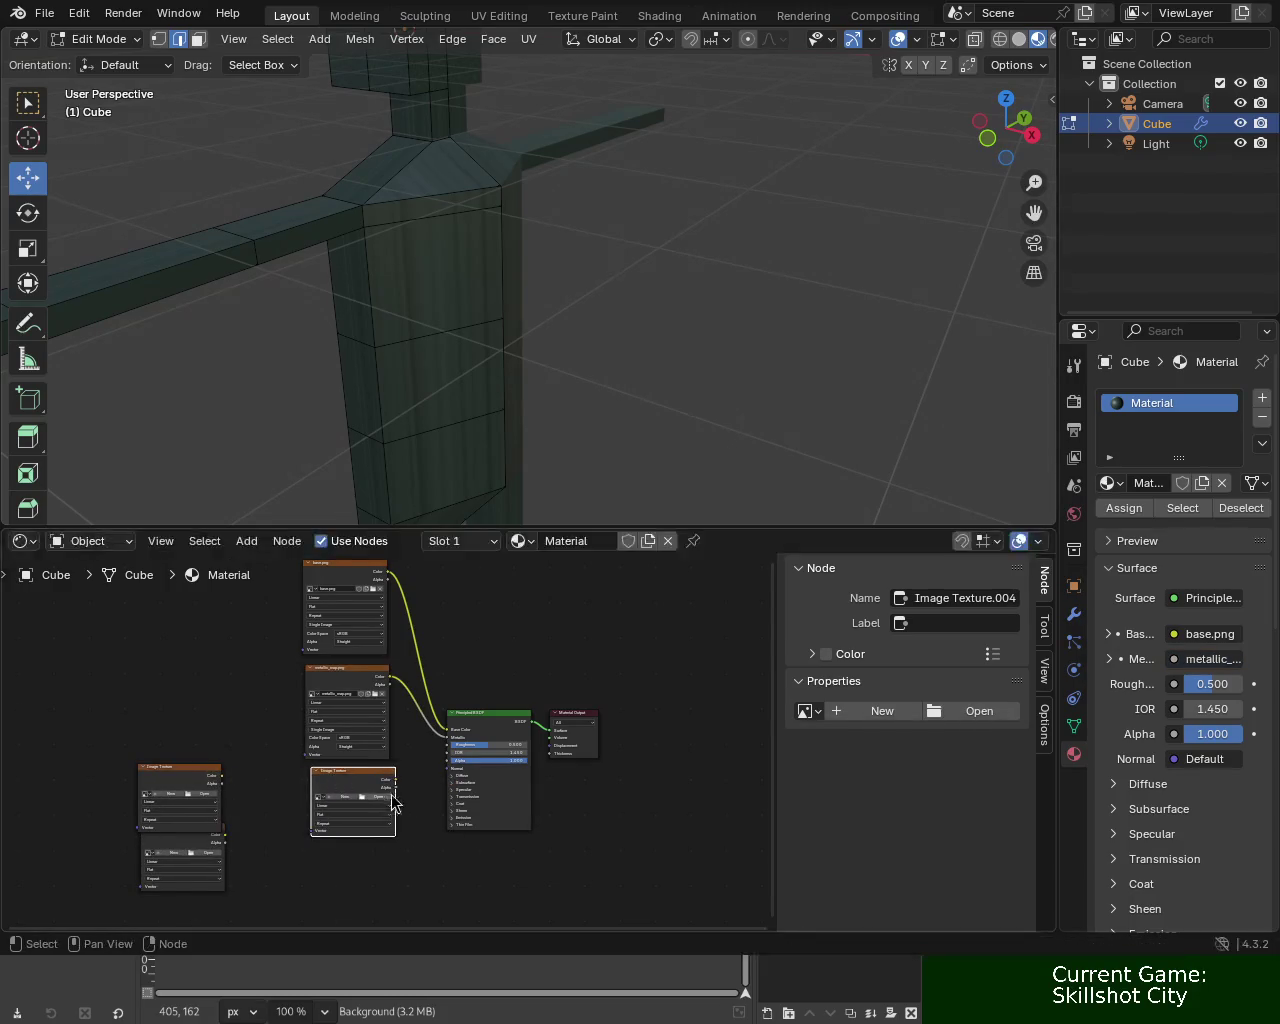
scroll(370, 835, "up", 3)
mouse_move(380, 812)
left_mouse_down()
mouse_move(356, 804)
mouse_move(508, 746)
left_mouse_up()
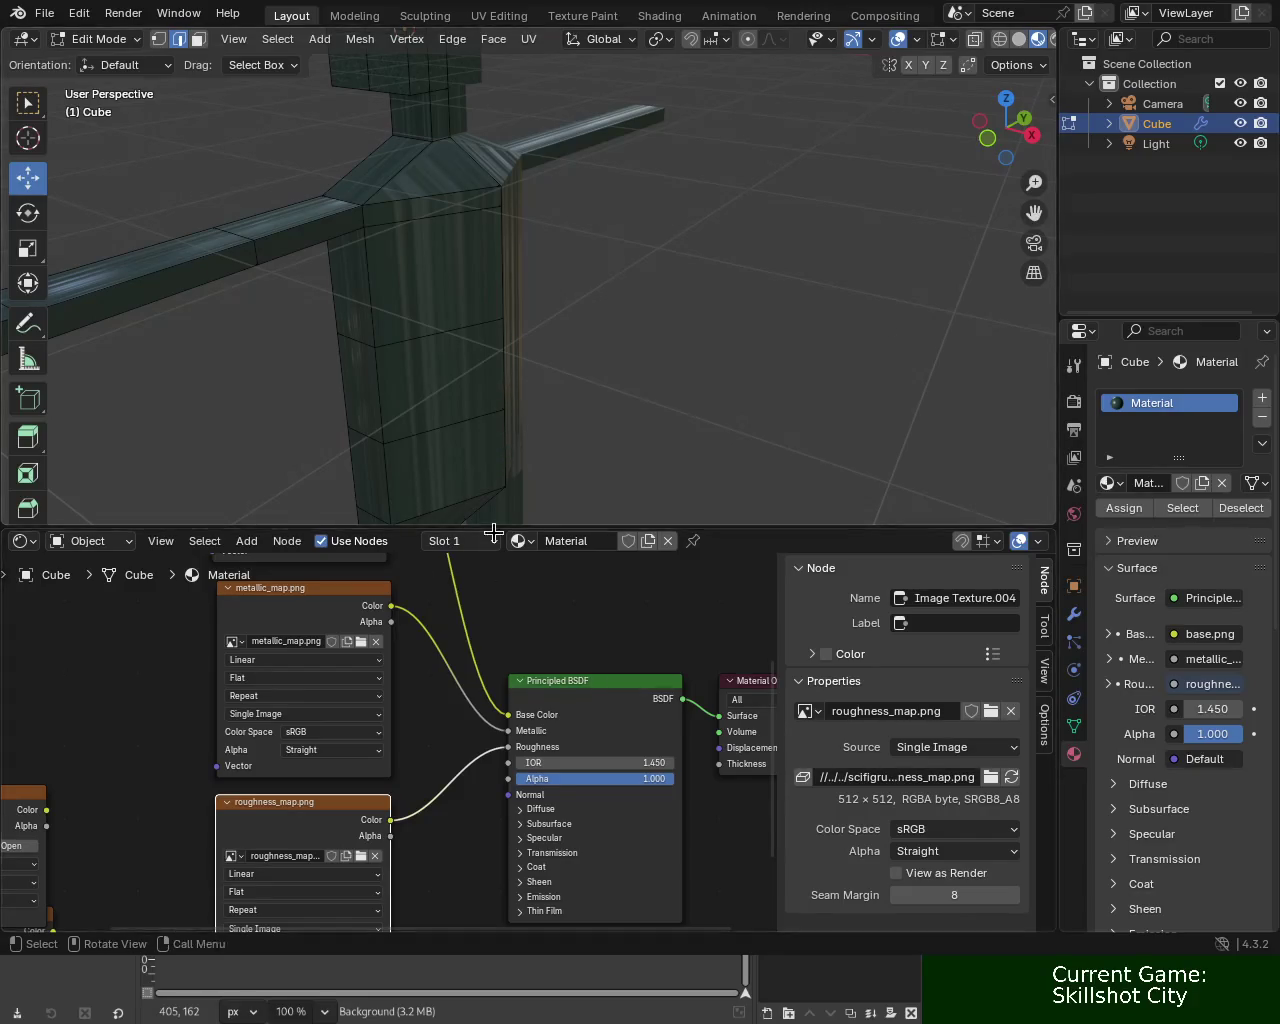
Load roughness_map.png into the bottom texture node for the Normal input and align the empty node.
scroll(400, 700, "down", 1)
scroll(408, 820, "down", 1)
scroll(408, 740, "down", 1)
mouse_move(131, 680)
left_mouse_down()
mouse_move(334, 818)
mouse_move(461, 671)
left_mouse_up()
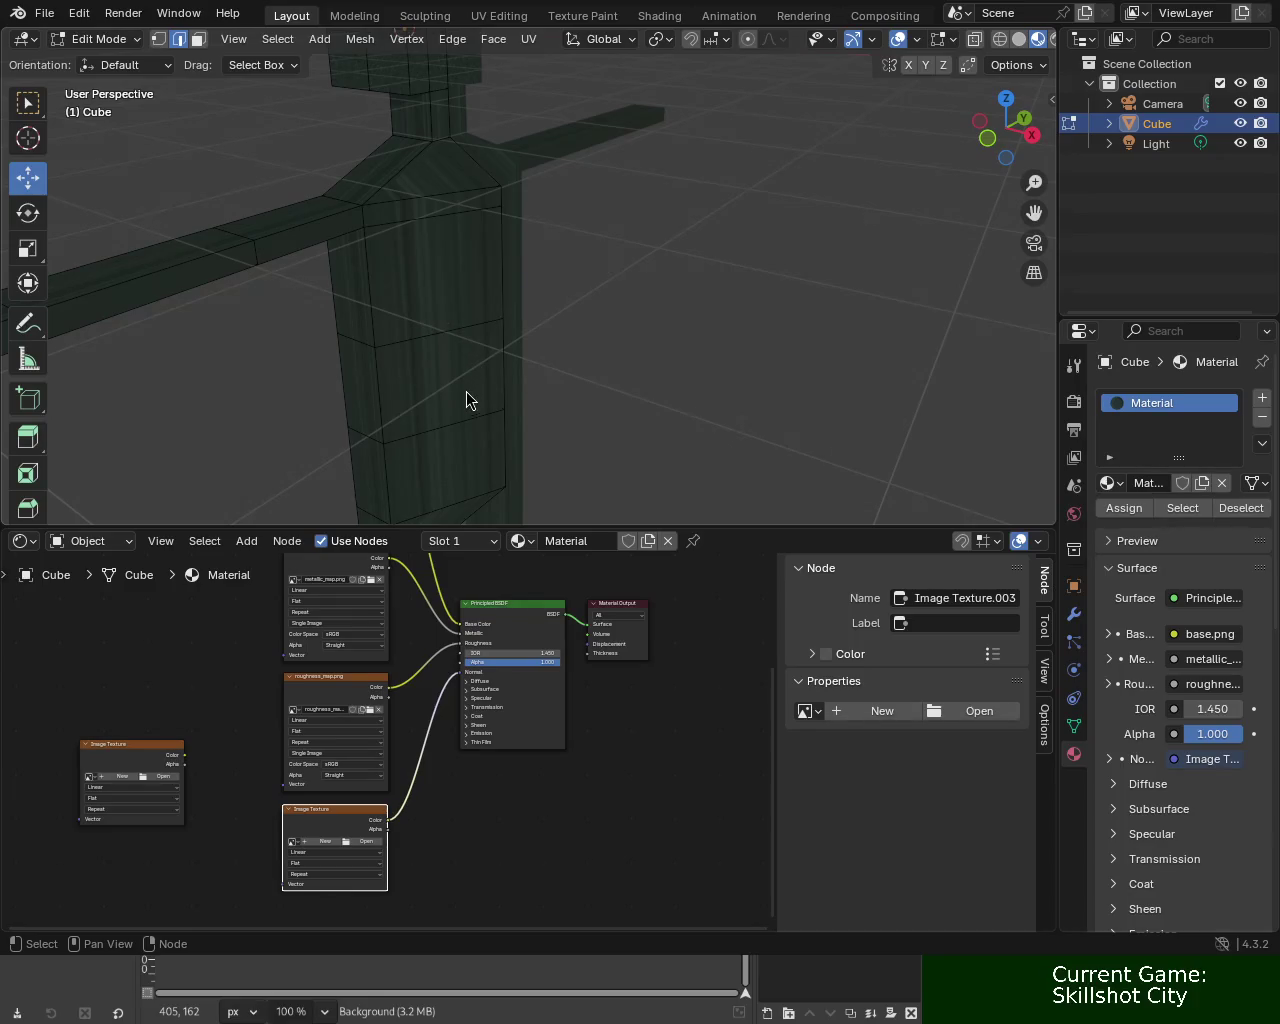
left_click(292, 841)
left_click_drag(160, 754, 390, 846)
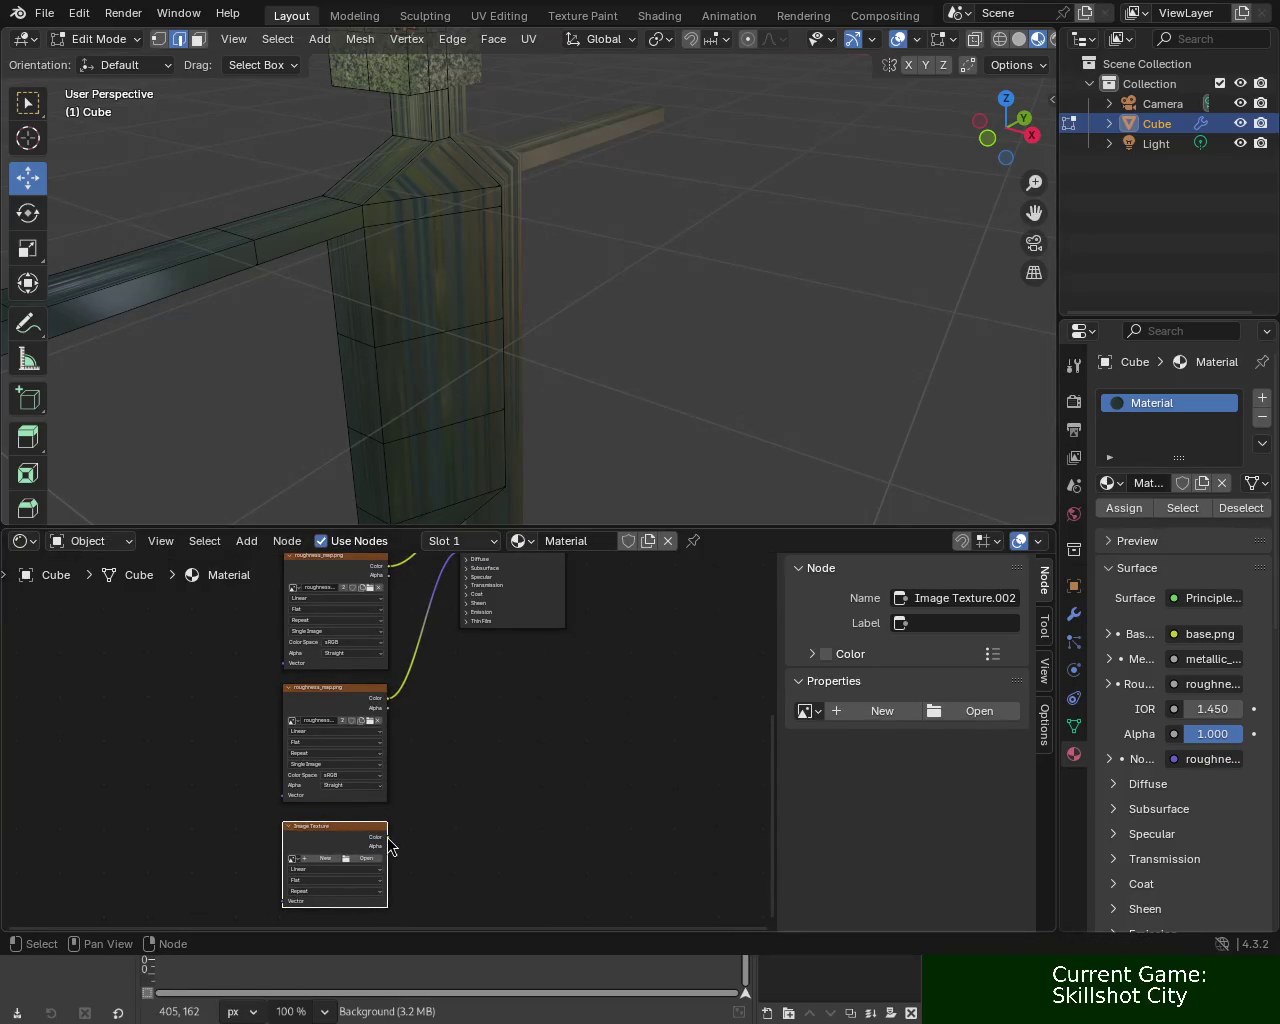
left_click_drag(390, 846, 412, 732)
key("Escape")
Expand Specular on the Principled BSDF and link the empty texture's Color to IOR Level.
scroll(514, 654, "up", 2)
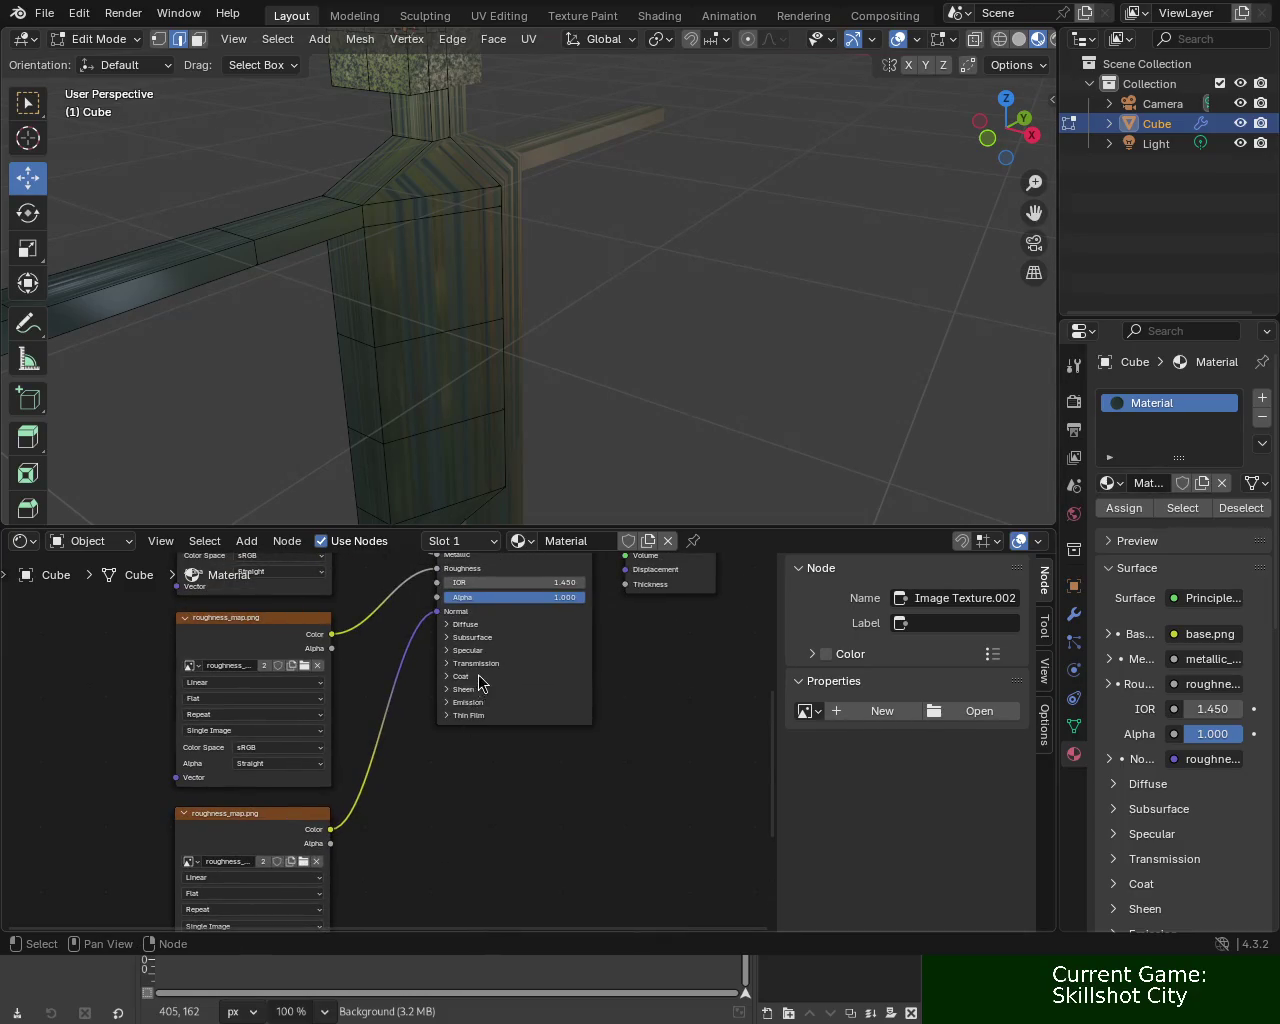
left_click(473, 656)
scroll(420, 720, "down", 2, "shift")
scroll(370, 790, "down", 2, "shift")
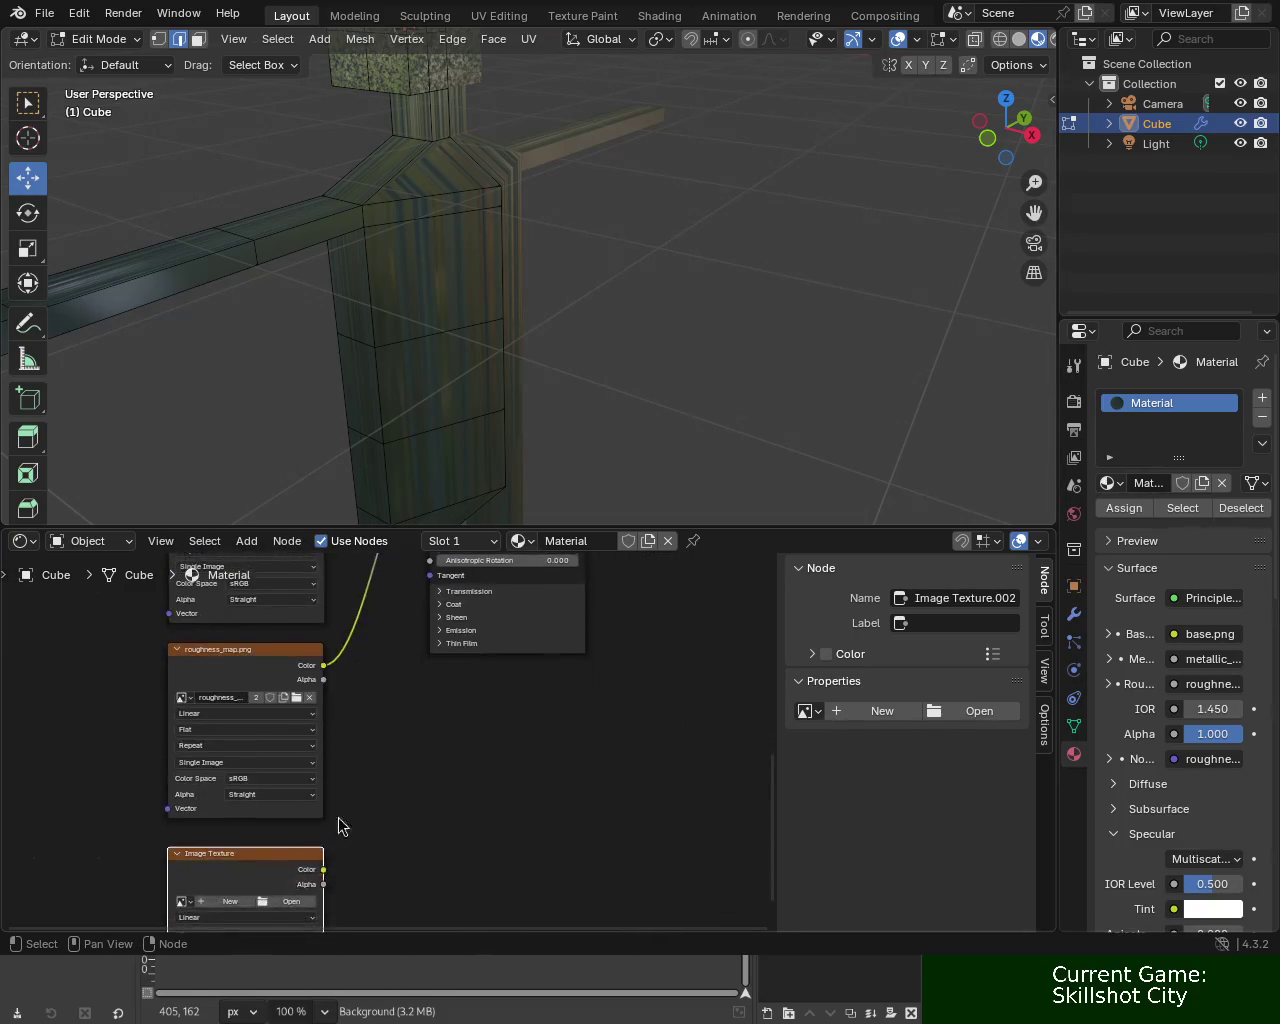
left_click_drag(324, 870, 400, 620)
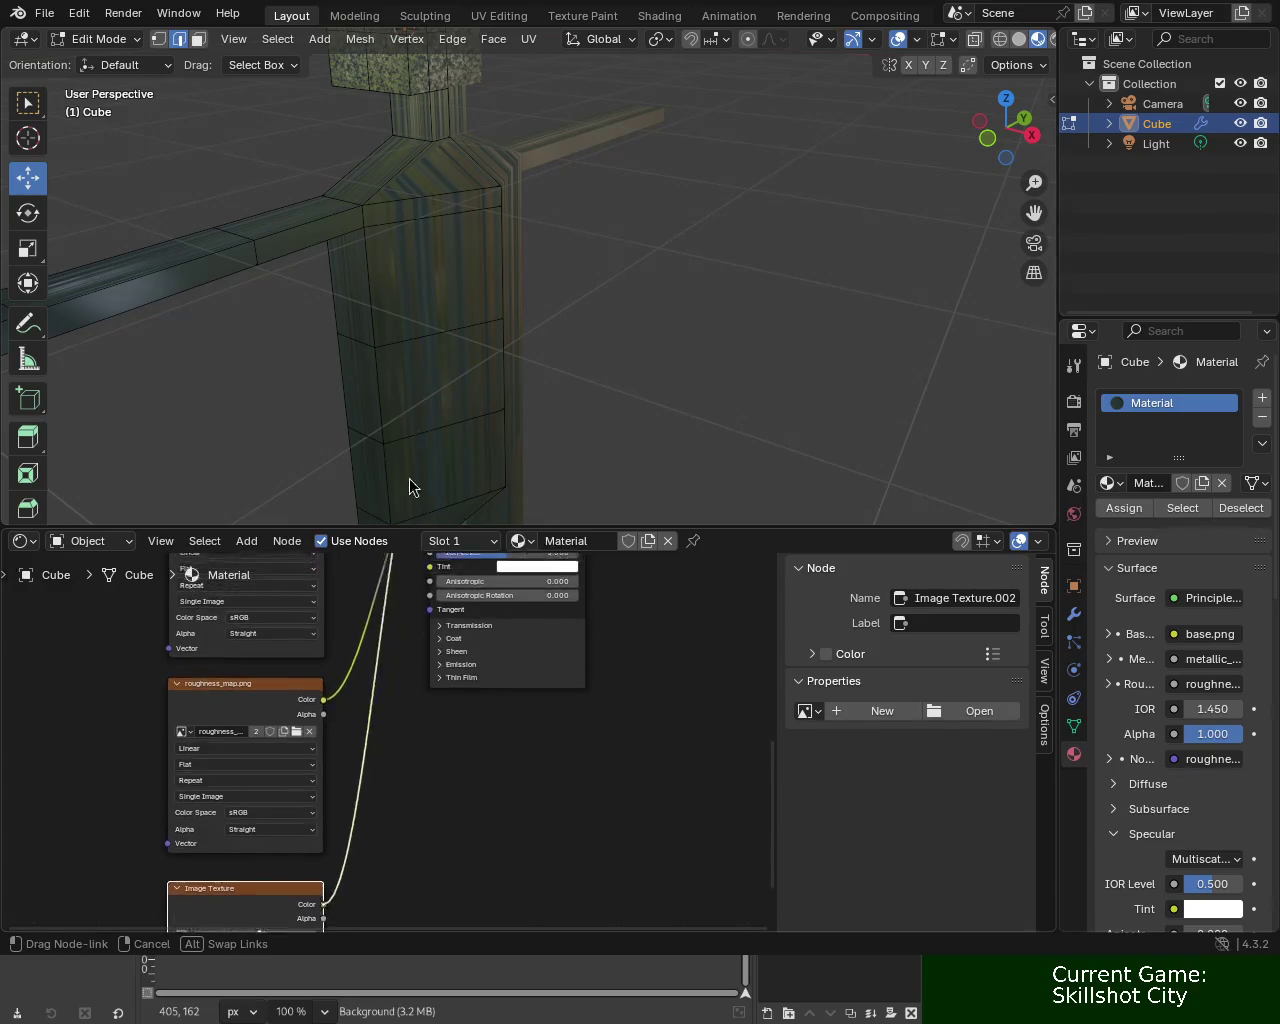
left_click_drag(400, 620, 423, 582)
key("Escape")
key("ctrl+z")
left_click_drag(329, 785, 432, 628)
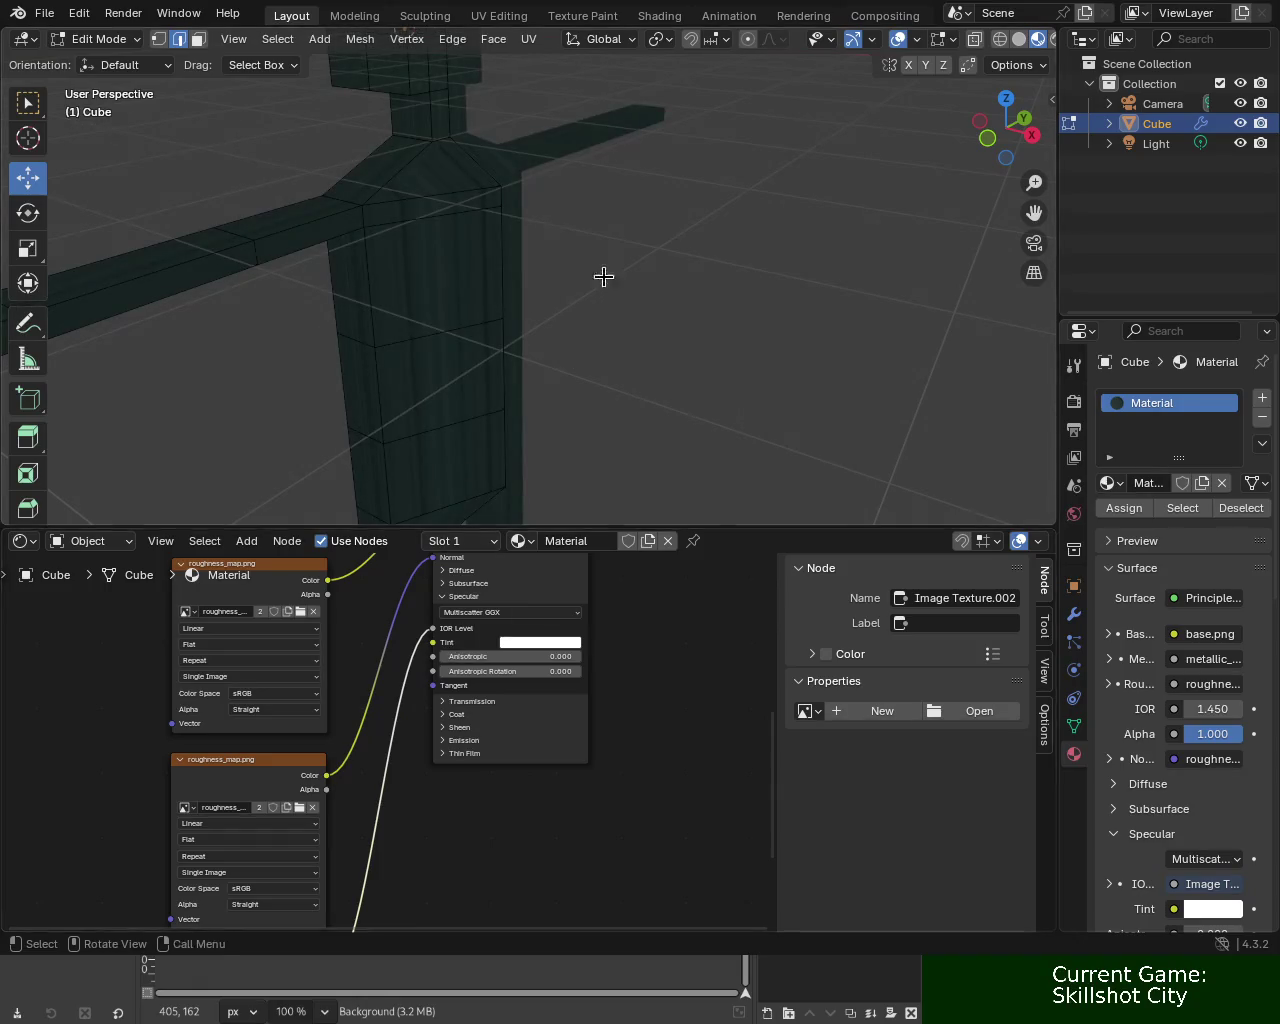
Select the whole character mesh and unwrap it with Smart UV Project.
key("a")
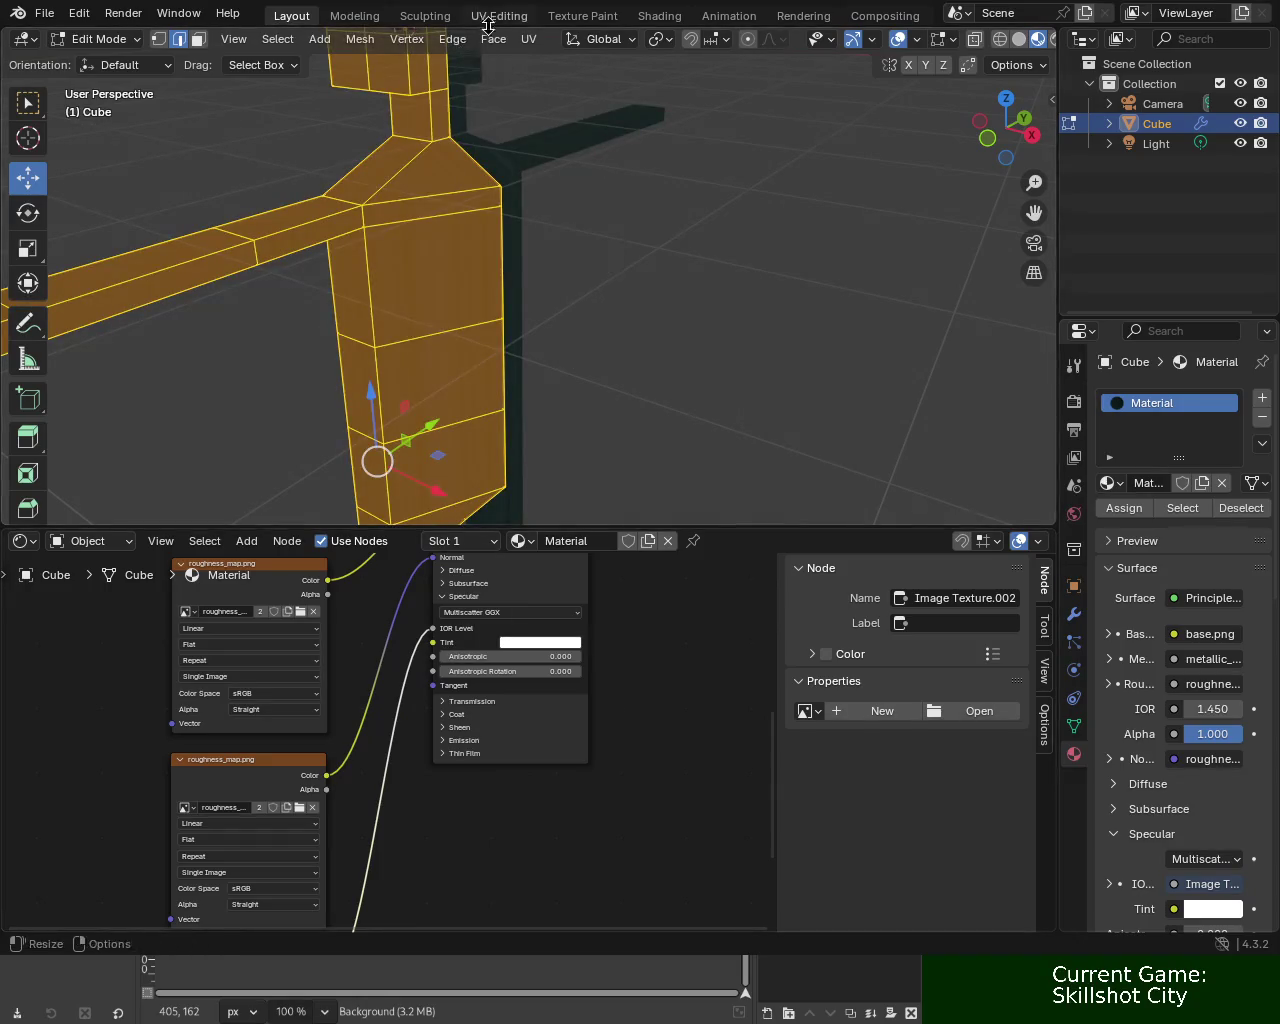
left_click(528, 38)
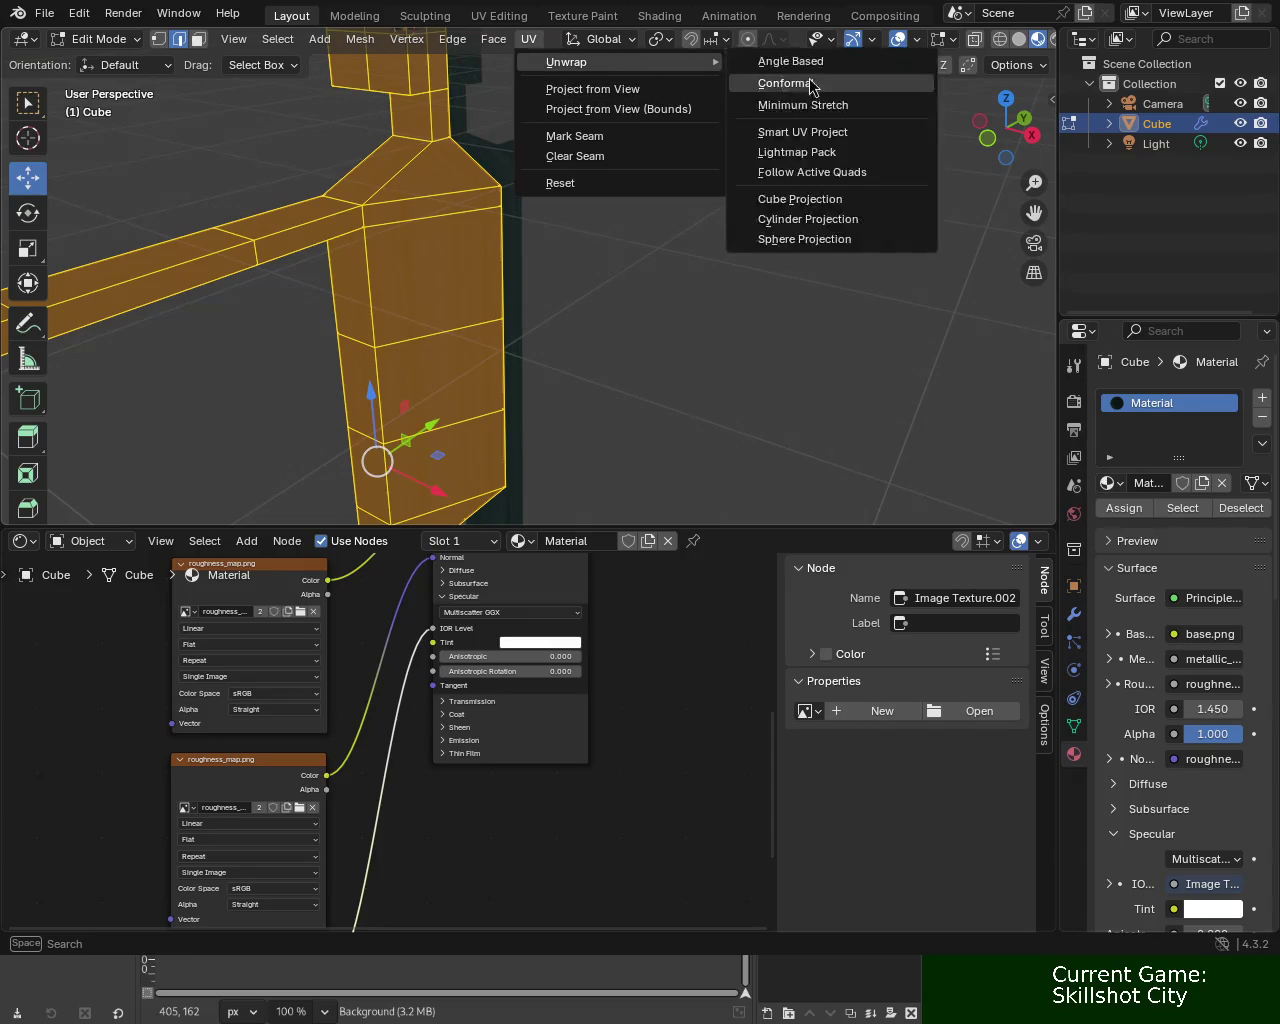
left_click(836, 131)
left_click(826, 322)
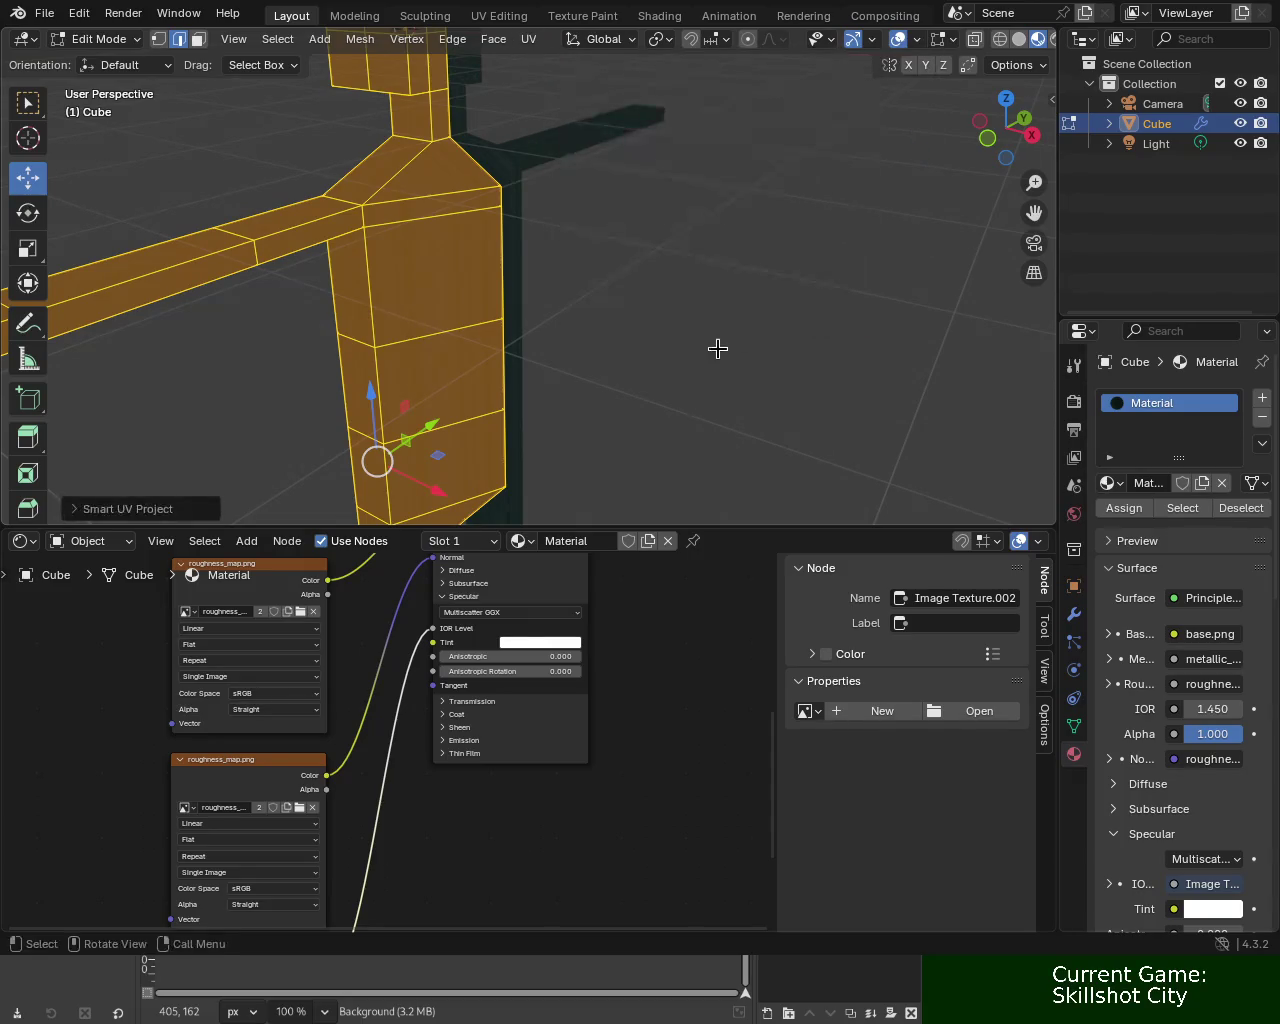
Deselect, orbit to inspect the new texture mapping, and enlarge the node editor area.
left_click(752, 305)
mouse_move(743, 300)
middle_mouse_down()
mouse_move(546, 363)
mouse_move(591, 151)
mouse_move(580, 210)
mouse_move(451, 297)
mouse_move(451, 214)
mouse_move(446, 231)
mouse_move(645, 461)
middle_mouse_up()
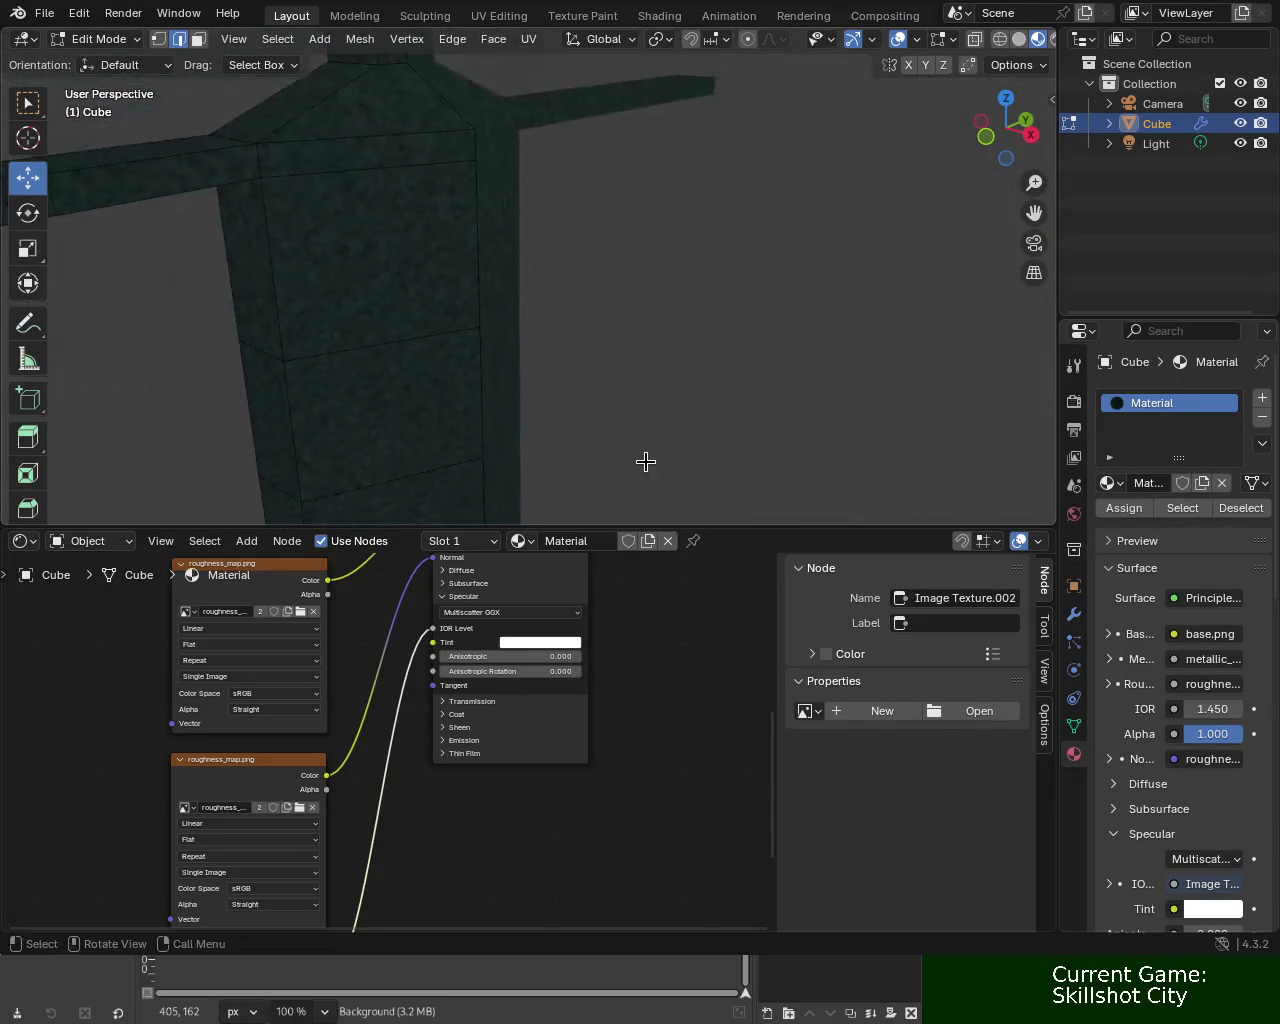
mouse_move(644, 275)
middle_mouse_down()
mouse_move(546, 349)
mouse_move(573, 335)
mouse_move(590, 360)
middle_mouse_up()
left_click_drag(666, 528, 666, 186)
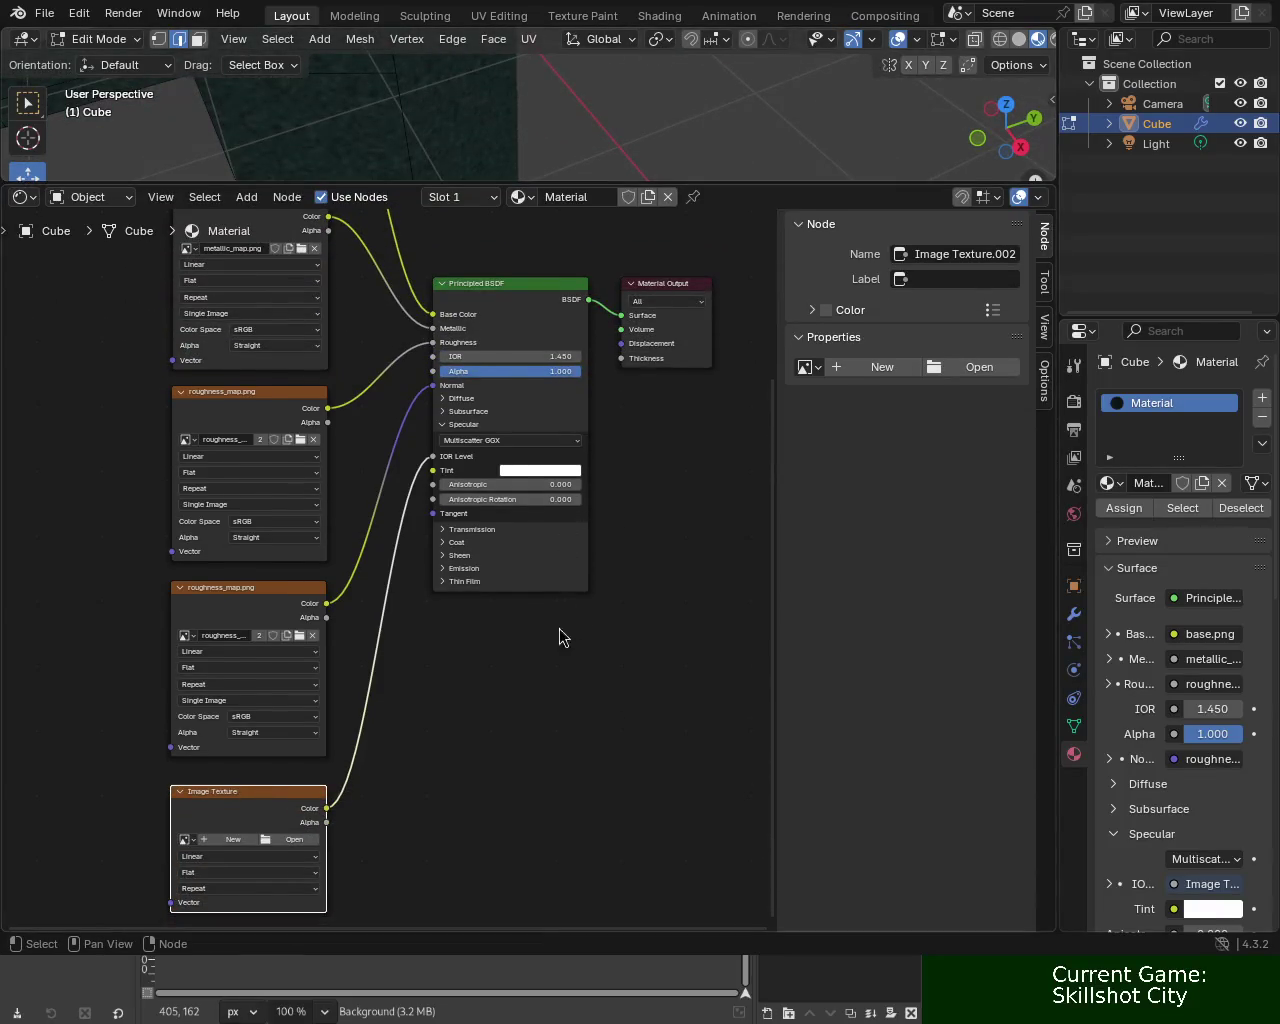
Shrink the node editor and zoom the 3D view onto the cube textured with SpecularMap.png.
middle_click_drag(662, 416, 650, 435)
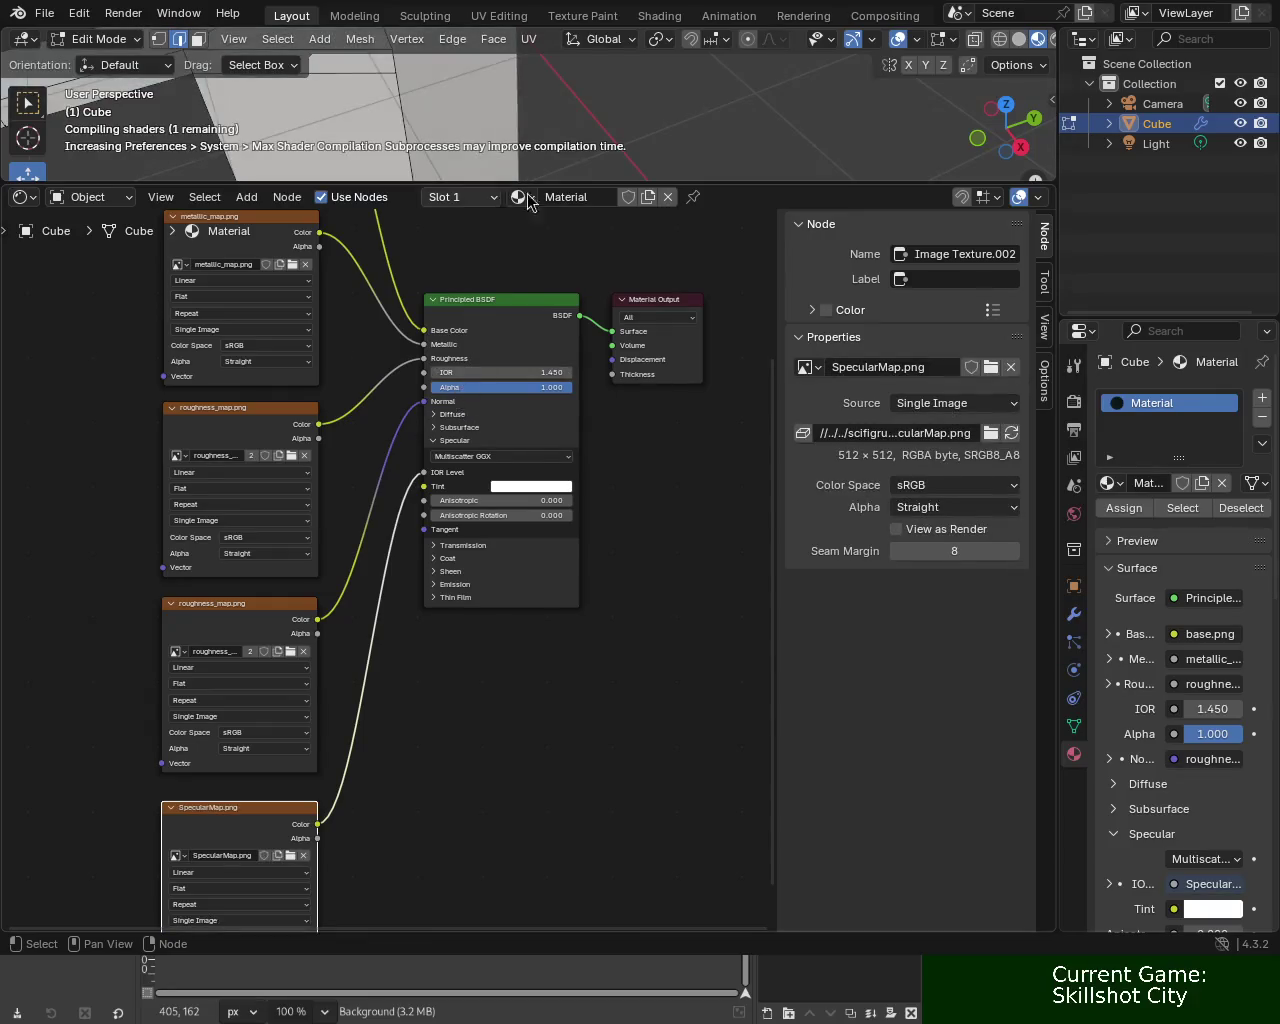
left_click_drag(566, 185, 566, 508)
mouse_move(517, 371)
middle_mouse_down()
mouse_move(540, 234)
mouse_move(529, 194)
mouse_move(554, 243)
mouse_move(531, 237)
mouse_move(627, 249)
mouse_move(597, 266)
mouse_move(483, 237)
mouse_move(571, 254)
mouse_move(542, 325)
middle_mouse_up()
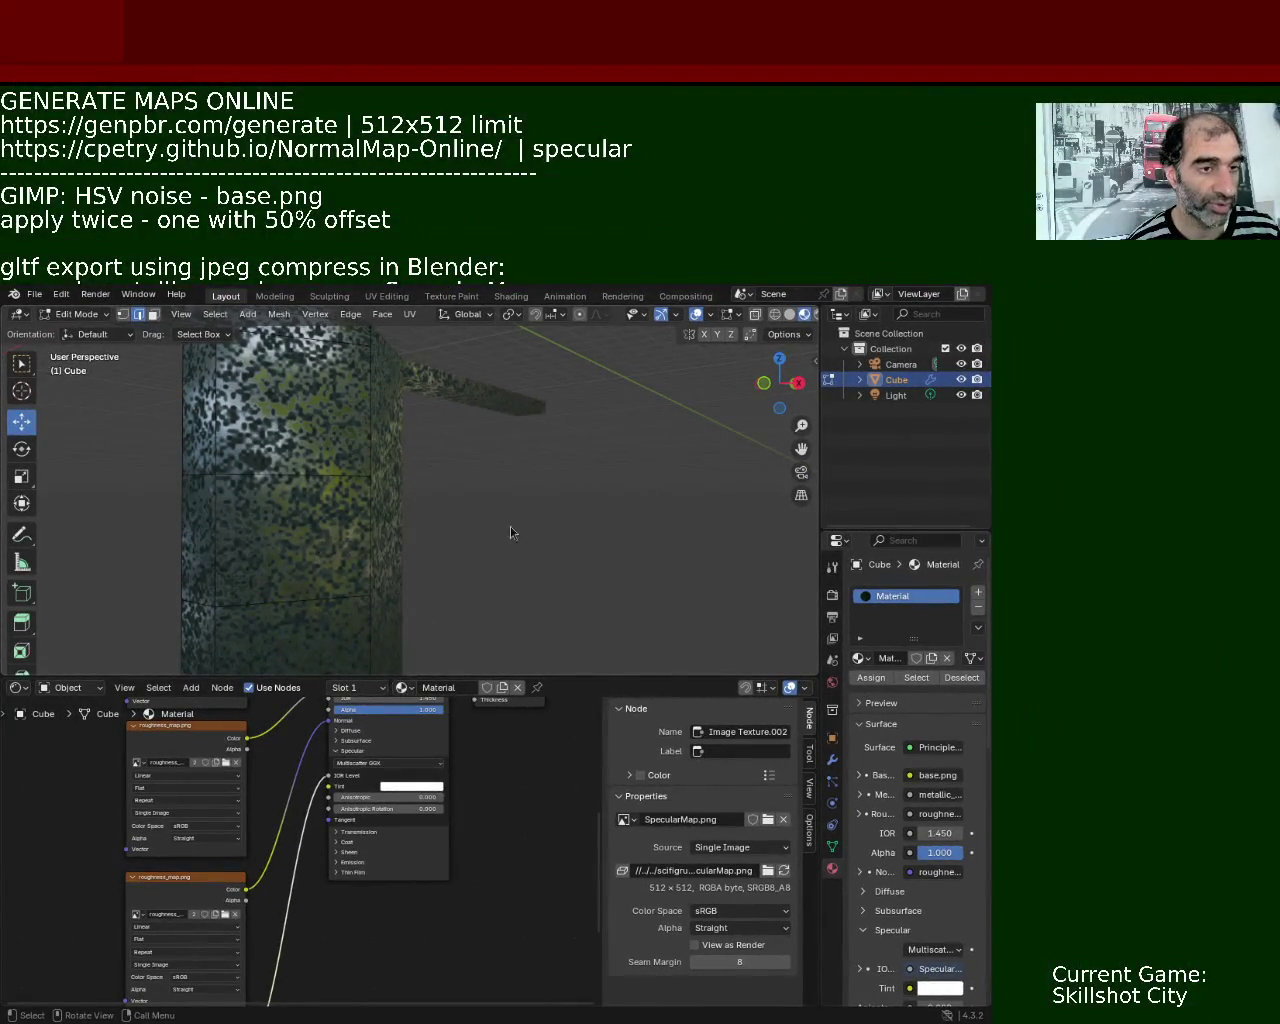
mouse_move(398, 508)
middle_mouse_down()
mouse_move(334, 595)
mouse_move(360, 480)
mouse_move(414, 474)
middle_mouse_up()
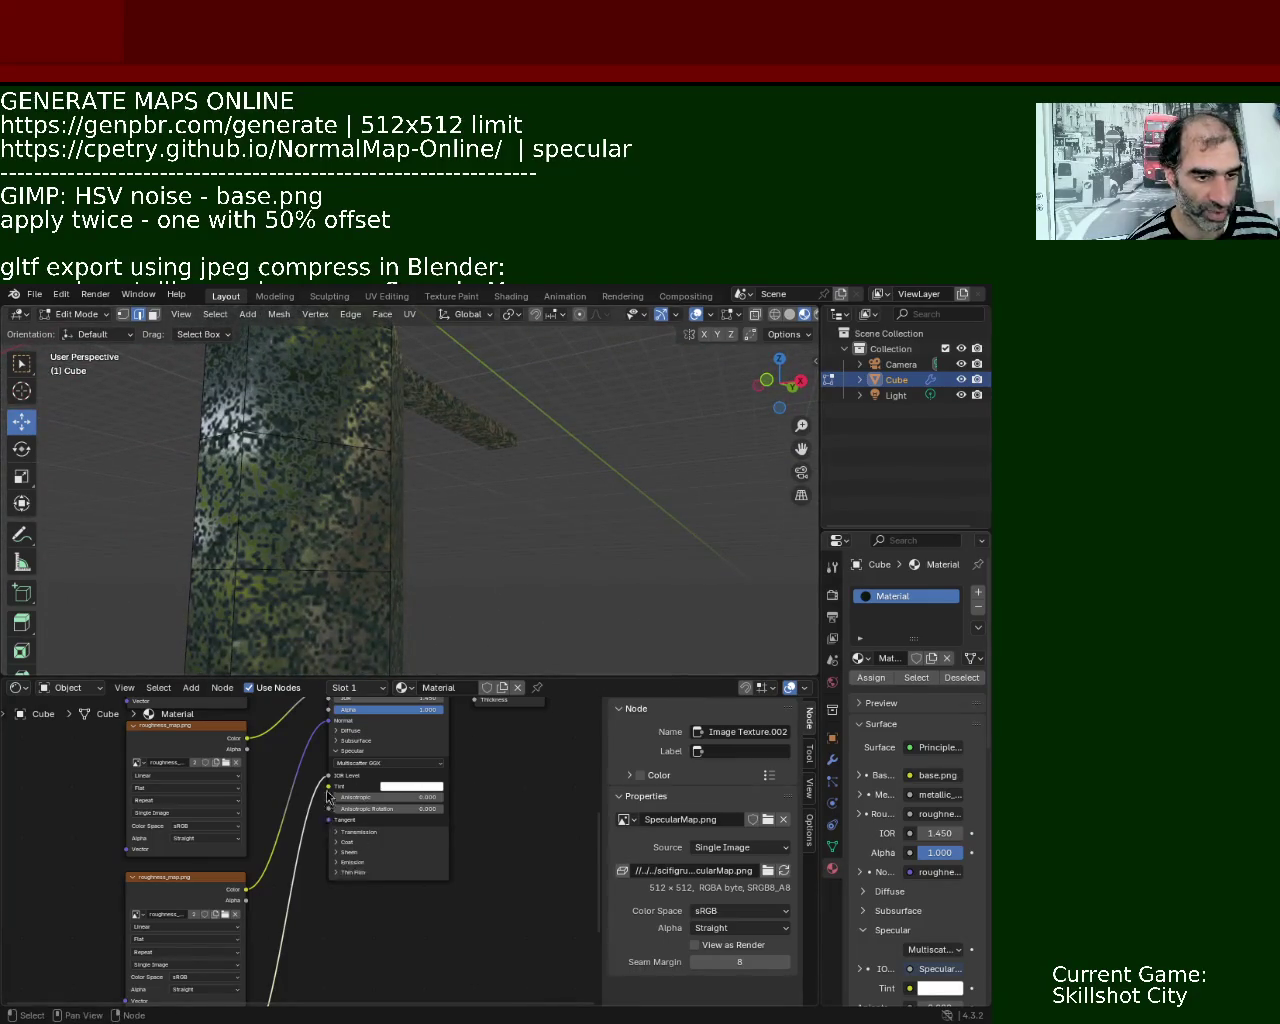
left_click_drag(329, 775, 305, 861)
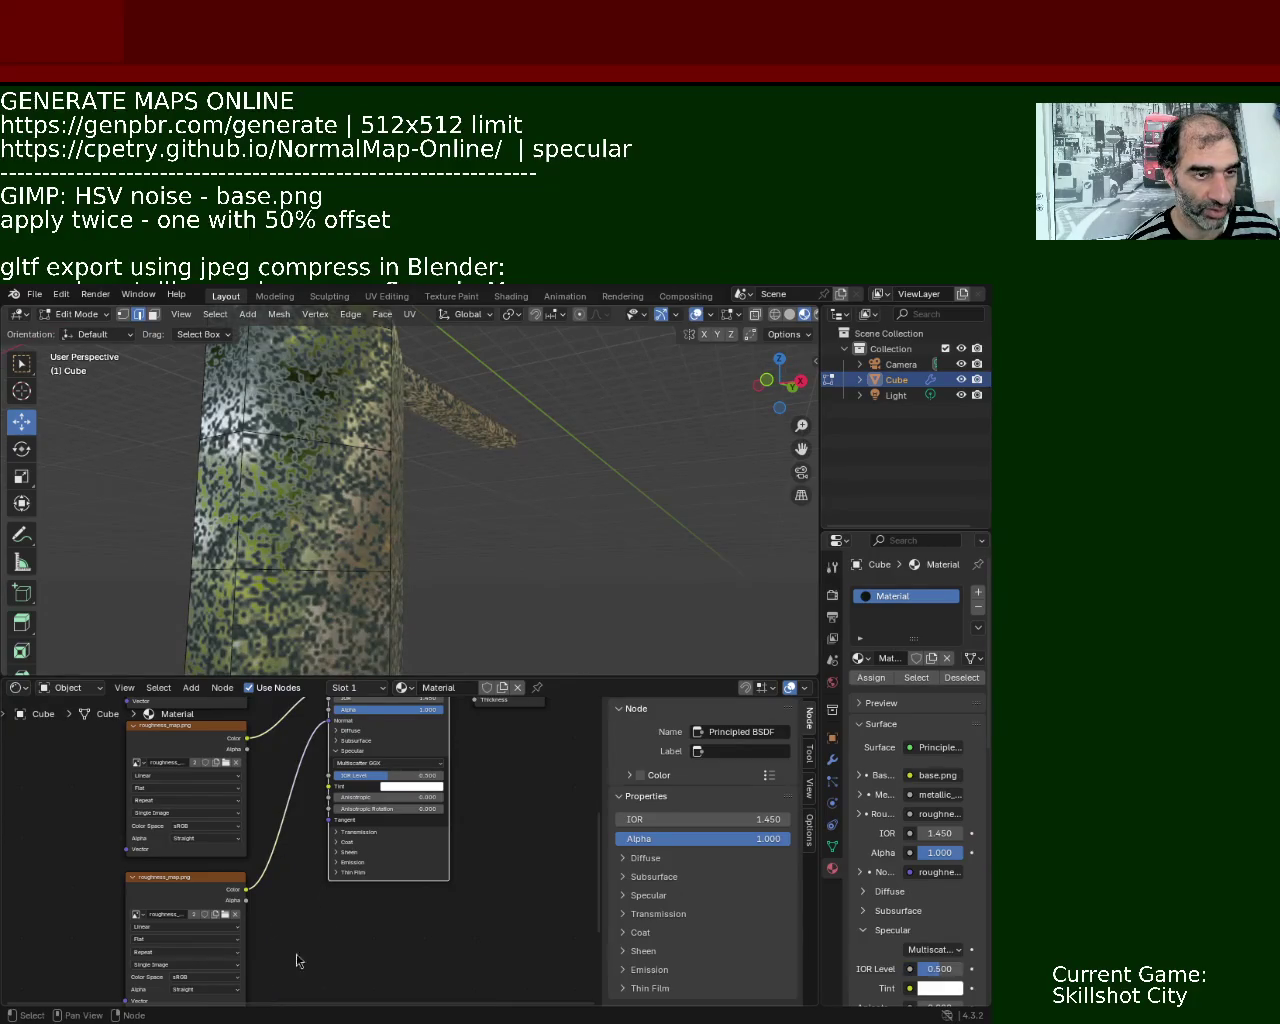
middle_click_drag(337, 500, 420, 470)
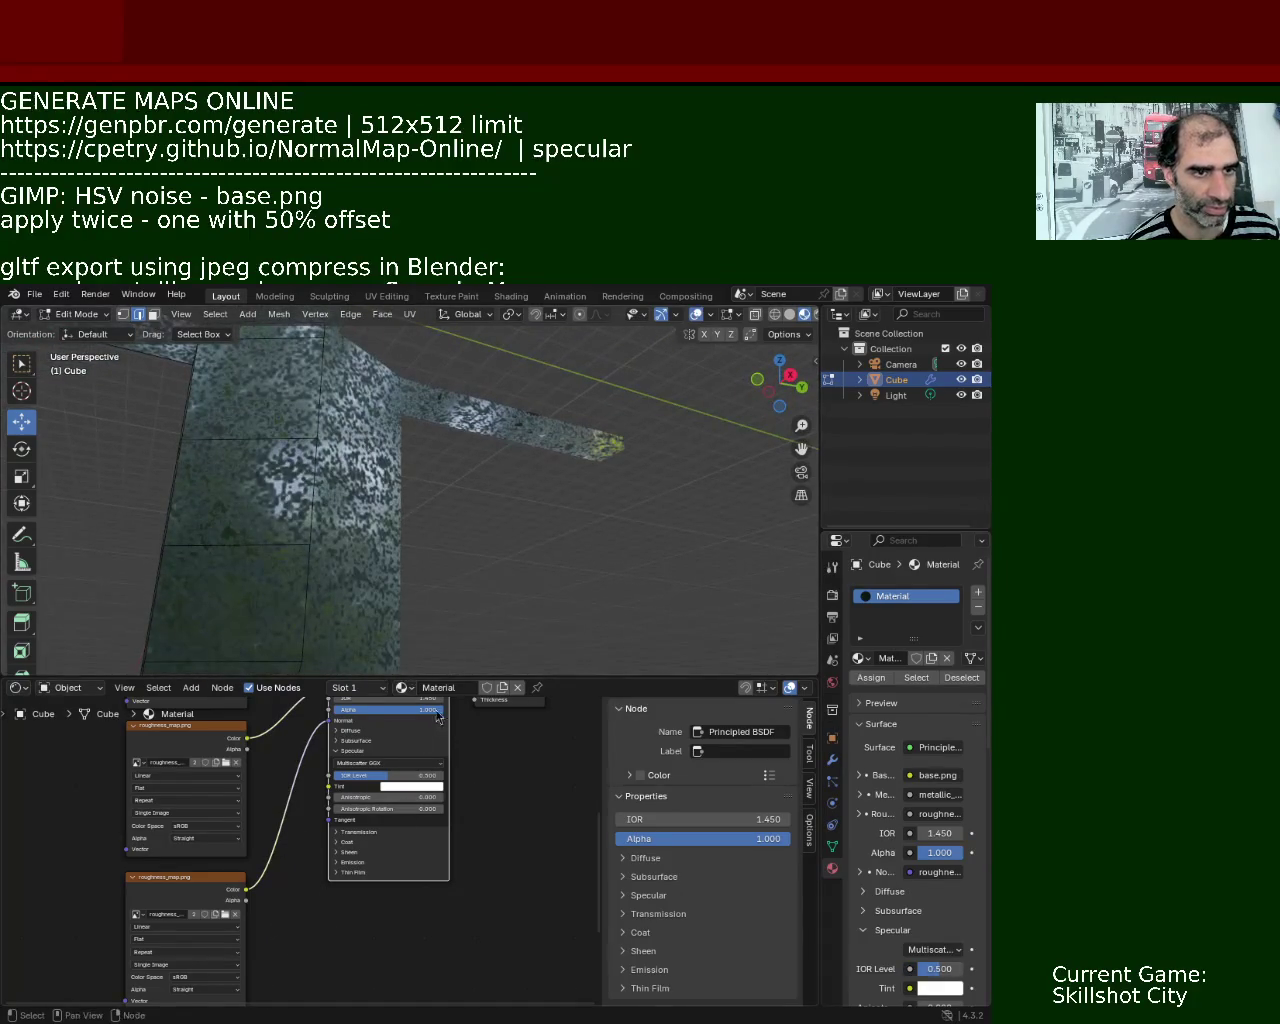
left_click_drag(453, 679, 445, 481)
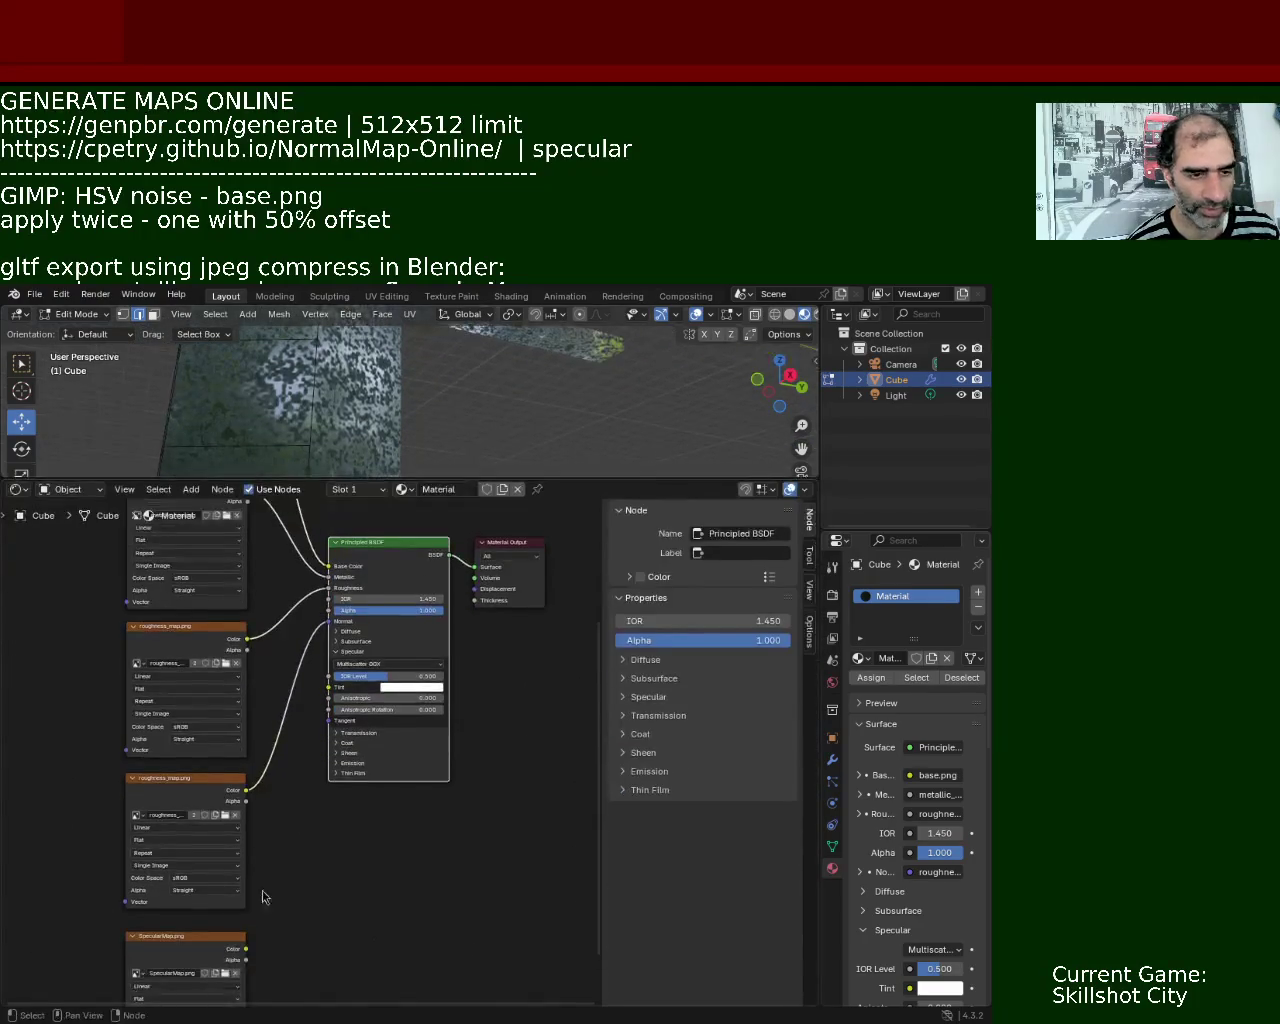
left_click_drag(247, 949, 315, 700)
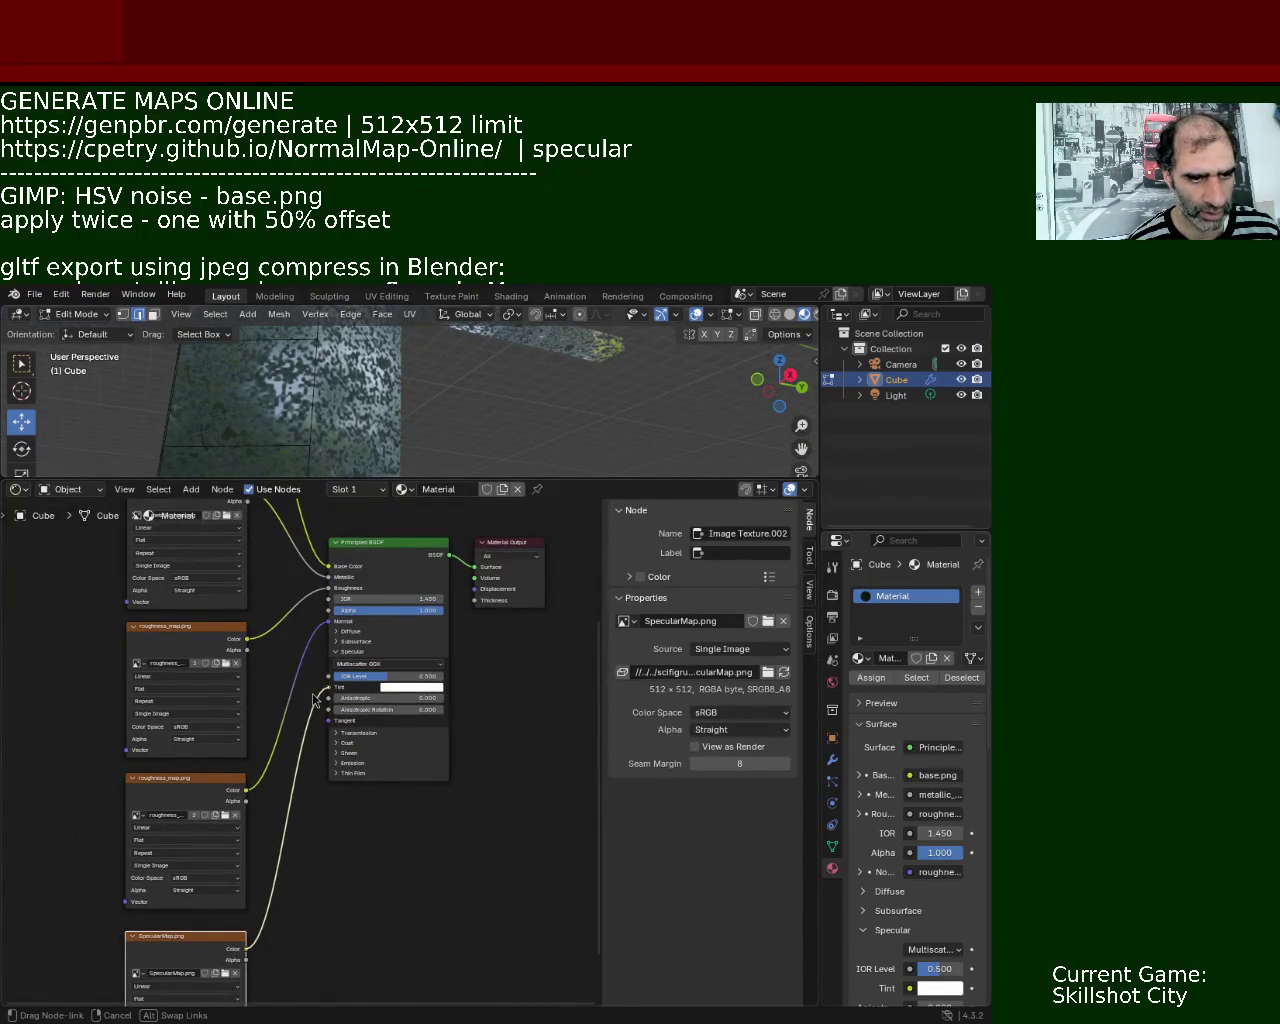
left_click_drag(318, 692, 329, 676)
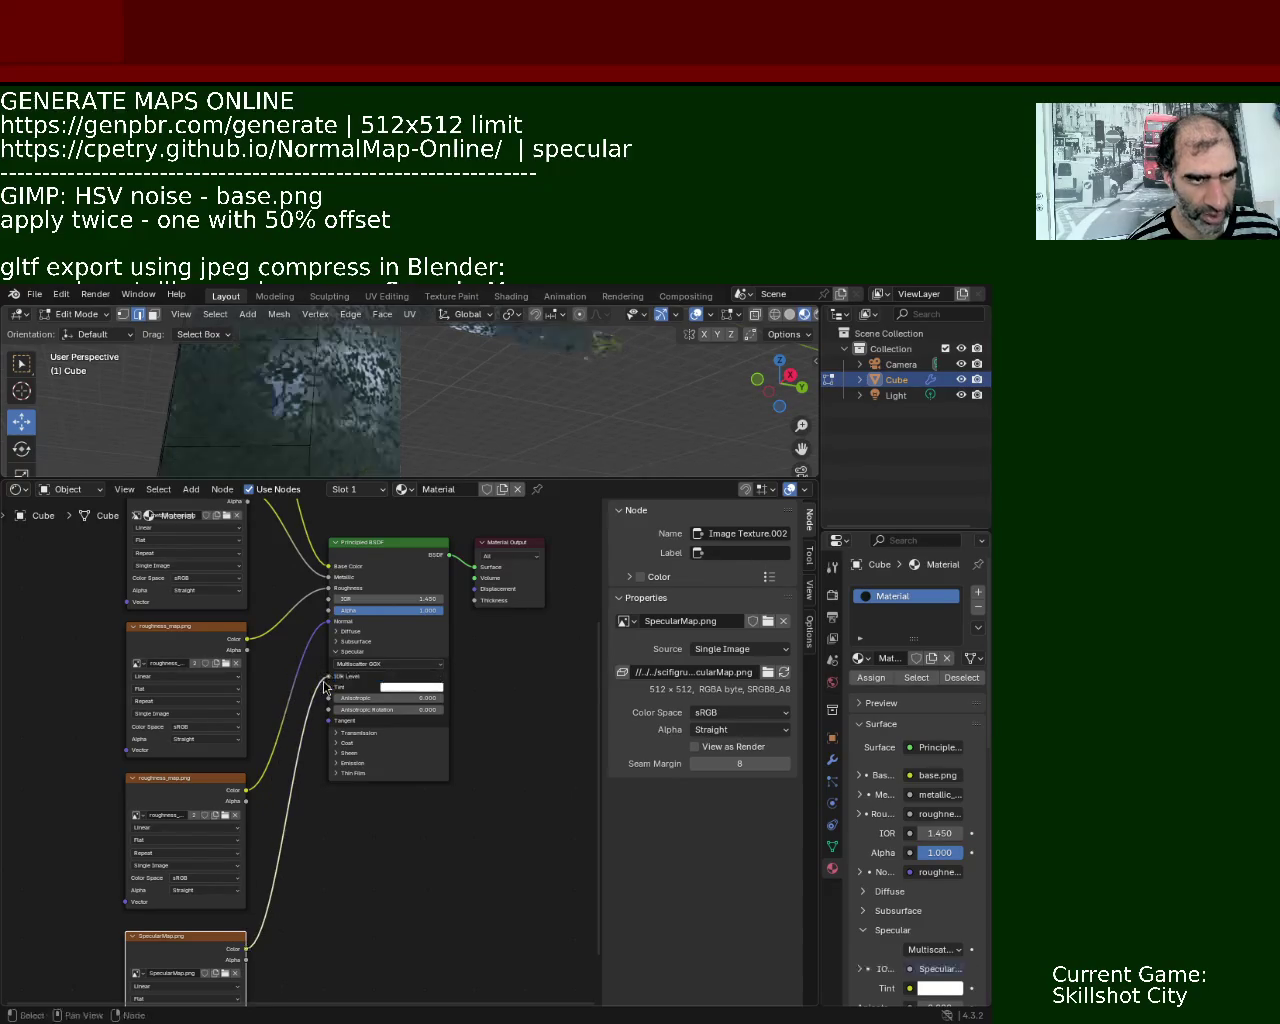
middle_click_drag(409, 359, 515, 352)
left_click_drag(500, 479, 483, 707)
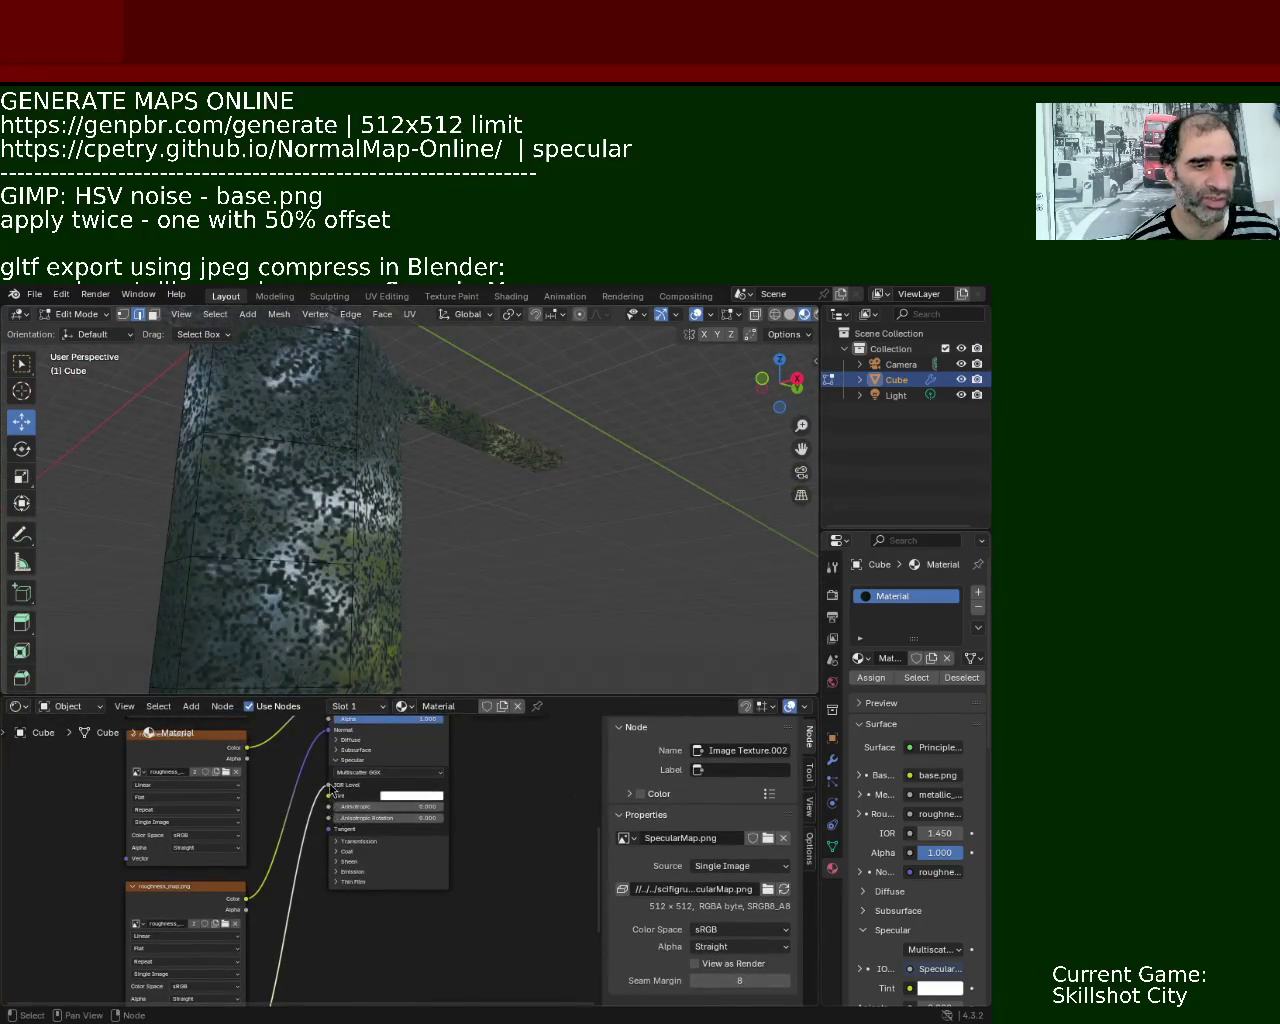
left_click(335, 790)
mouse_move(220, 483)
middle_mouse_down()
mouse_move(330, 437)
mouse_move(371, 622)
middle_mouse_up()
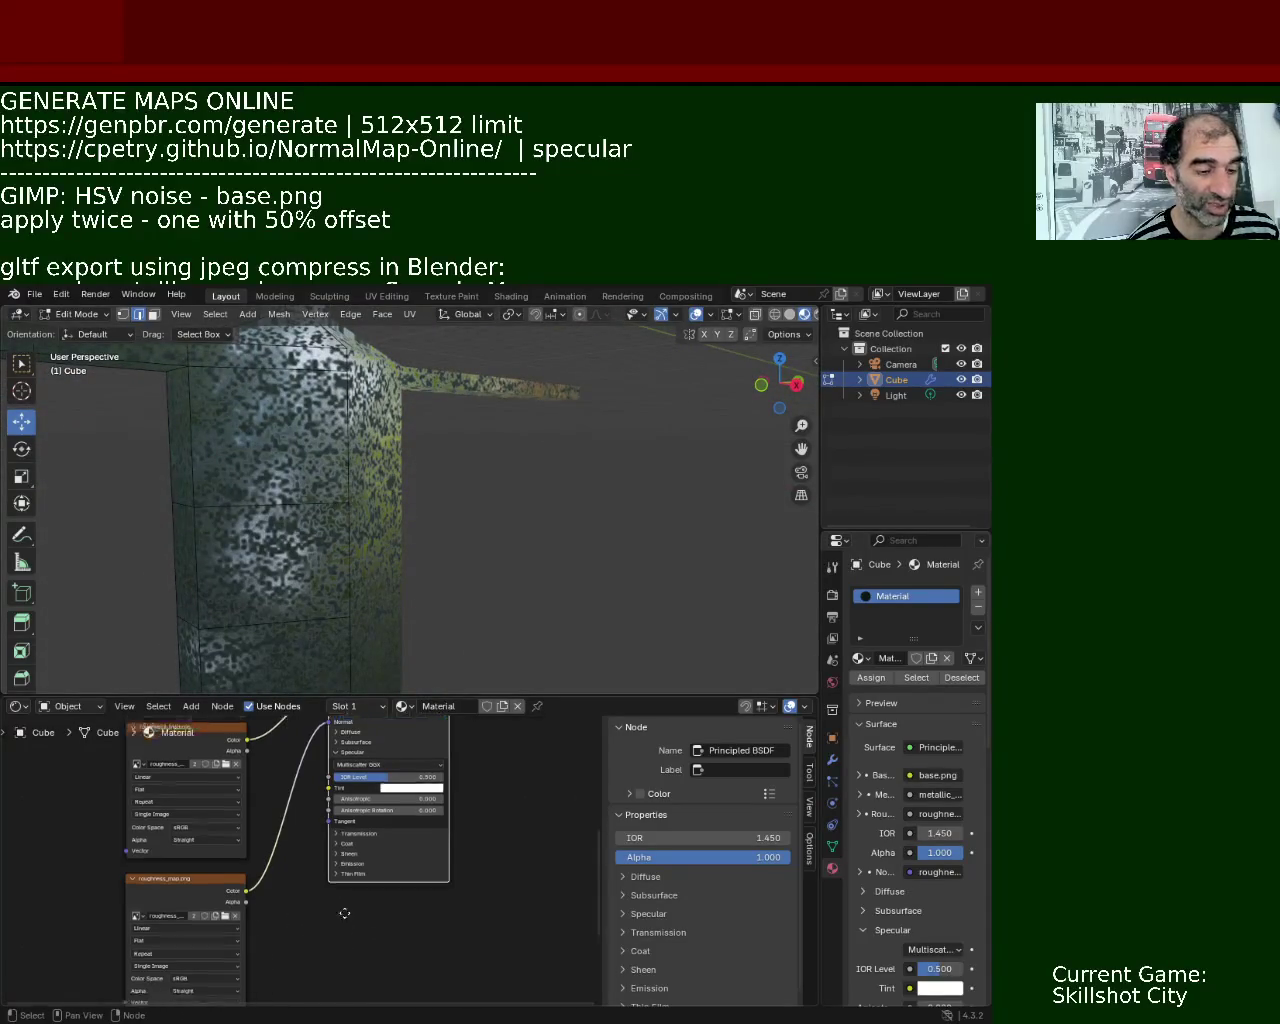
middle_click_drag(344, 913, 351, 779)
left_click_drag(256, 922, 320, 858)
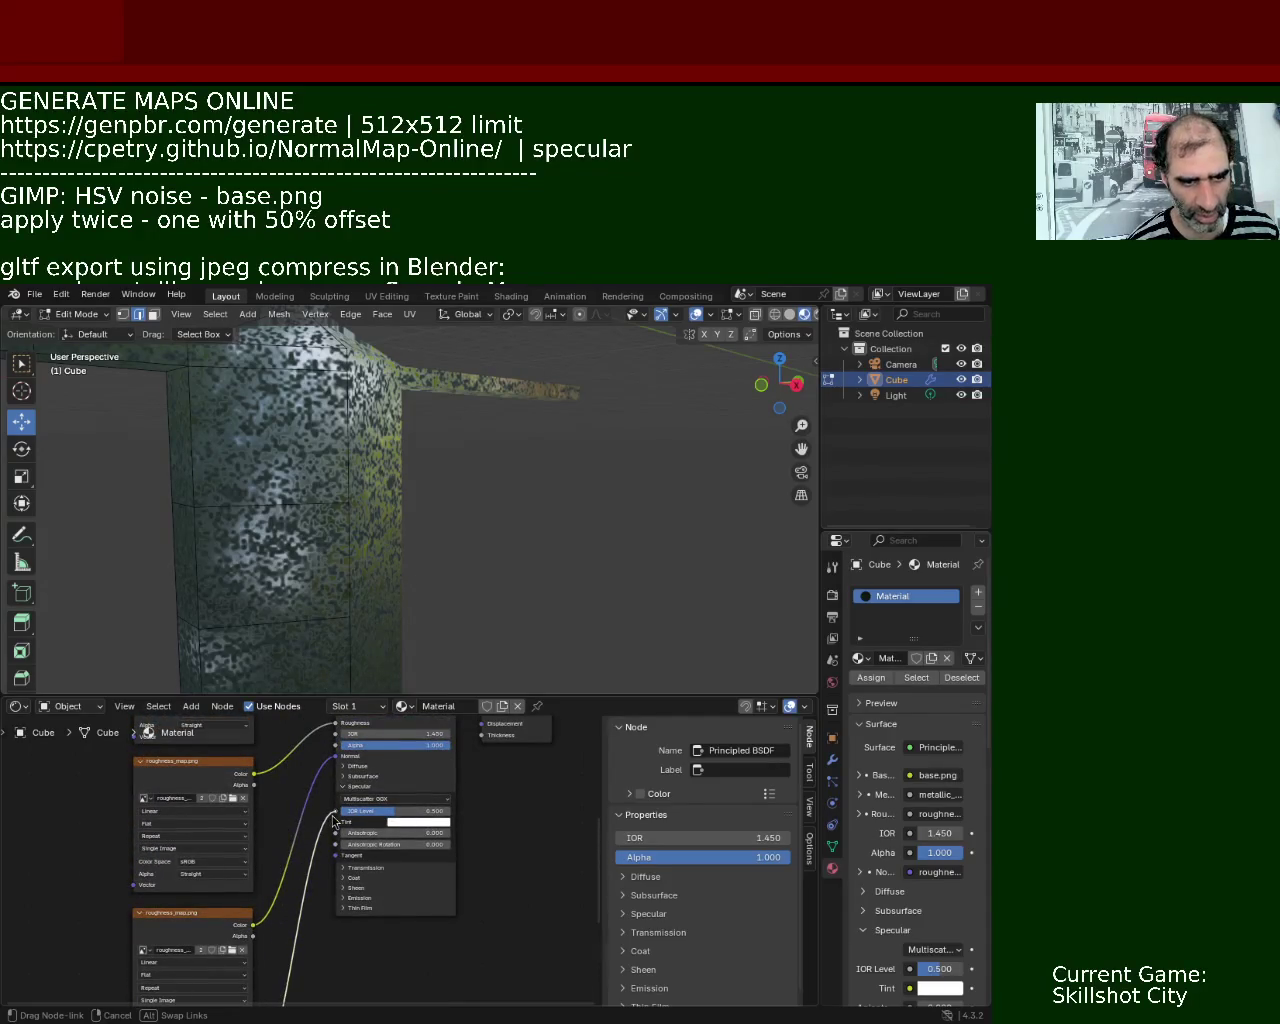
left_click_drag(320, 858, 332, 815)
mouse_move(411, 471)
middle_mouse_down()
mouse_move(275, 508)
mouse_move(317, 369)
mouse_move(429, 397)
mouse_move(457, 431)
mouse_move(497, 425)
mouse_move(417, 403)
mouse_move(360, 470)
mouse_move(323, 643)
middle_mouse_up()
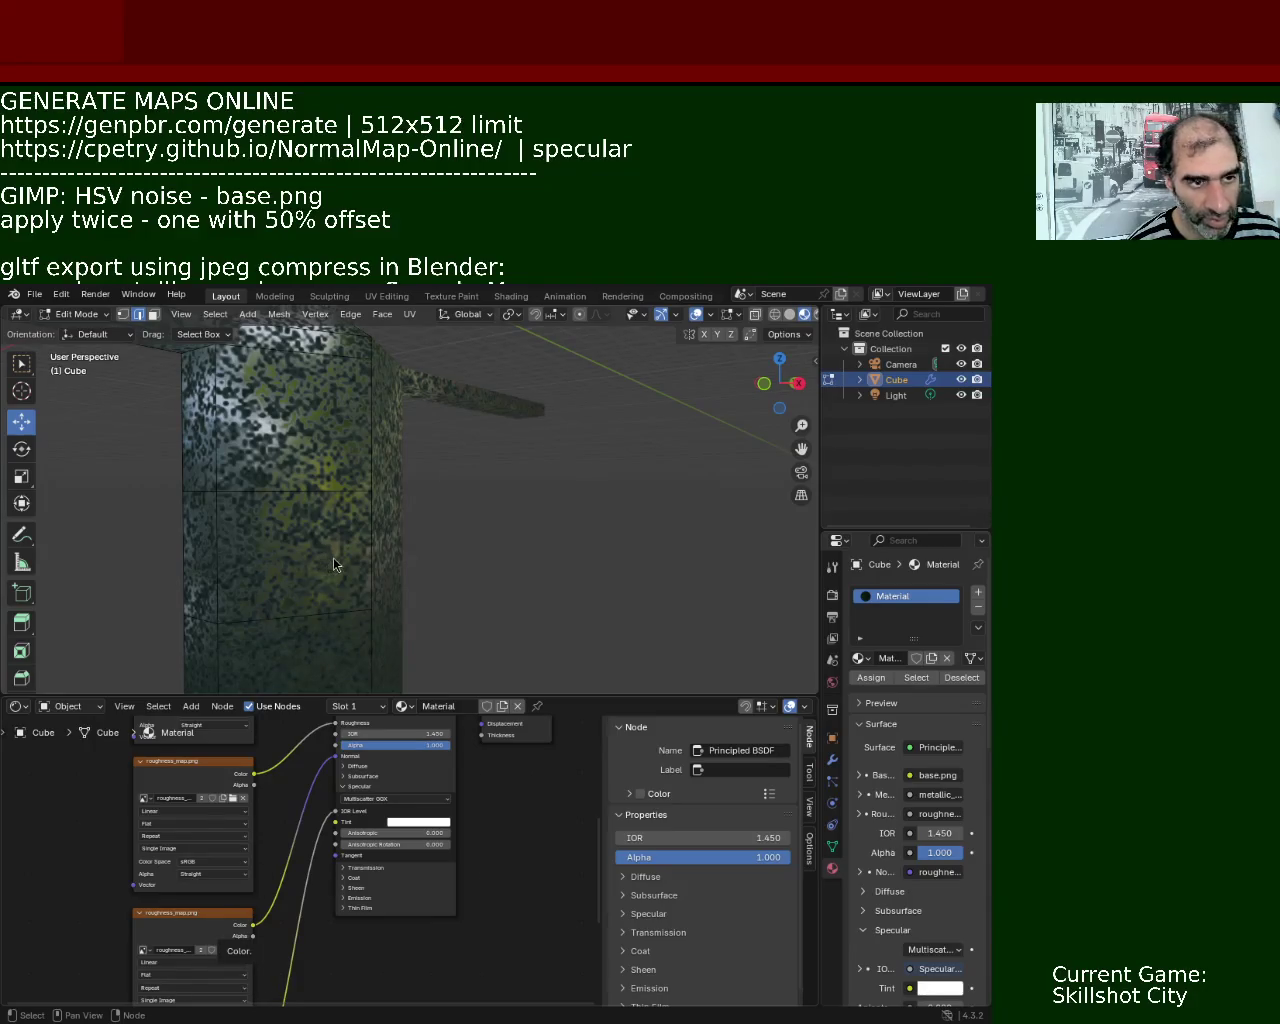
mouse_move(334, 565)
middle_mouse_down()
mouse_move(395, 567)
mouse_move(356, 780)
middle_mouse_up()
mouse_move(283, 801)
middle_mouse_down()
mouse_move(277, 934)
mouse_move(283, 877)
mouse_move(332, 834)
middle_mouse_up()
Add an Ambient Occlusion node through the 'amb' search.
key("shift+a")
left_click(321, 813)
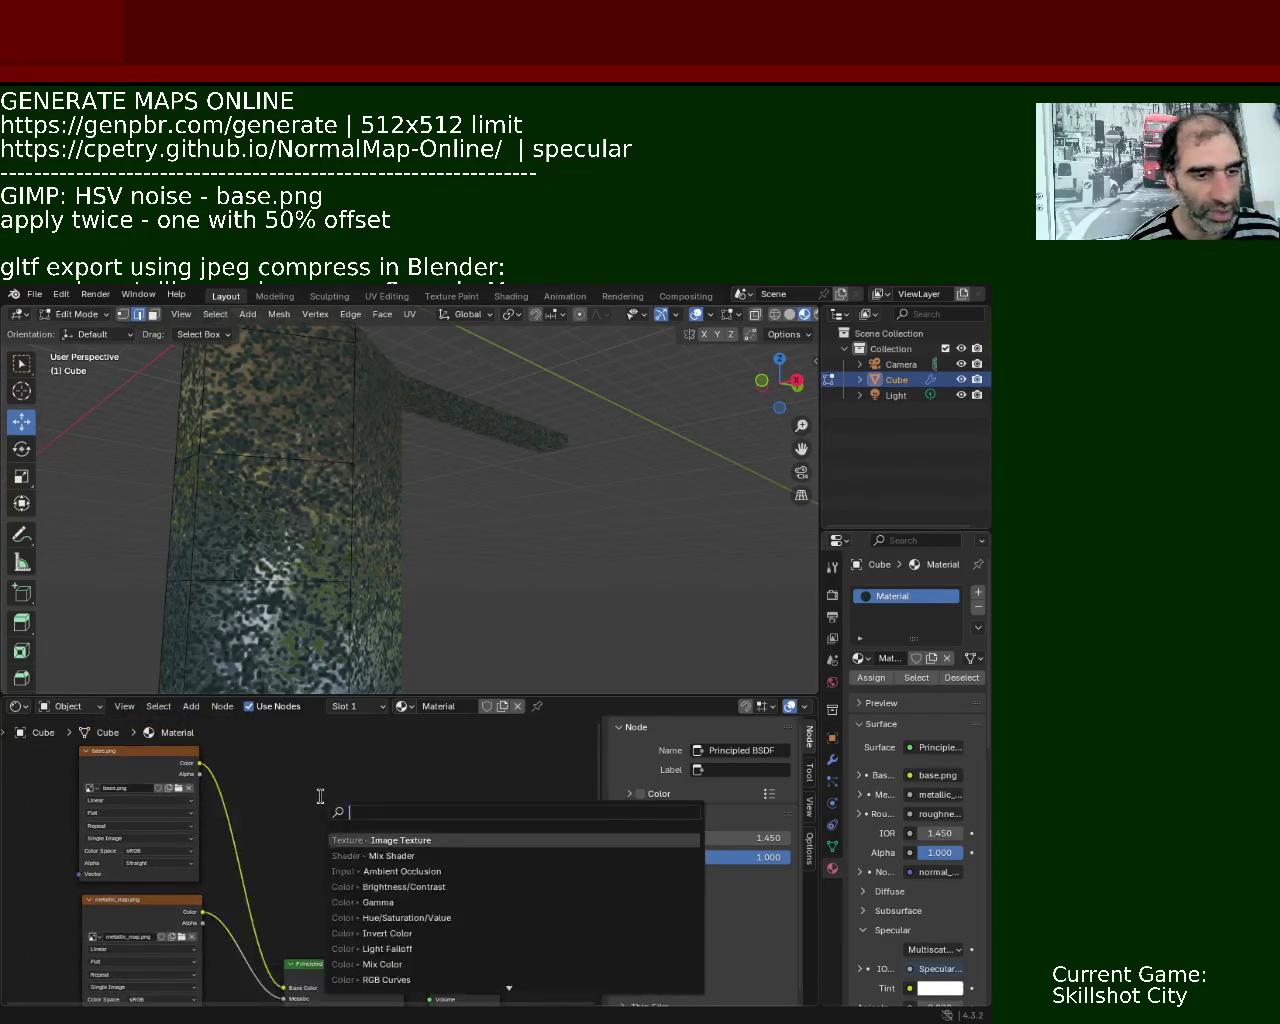
type("amb")
key("Return")
left_click(310, 792)
Add a Mix Shader node and route the Principled BSDF output into it.
key("shift+a")
left_click(410, 794)
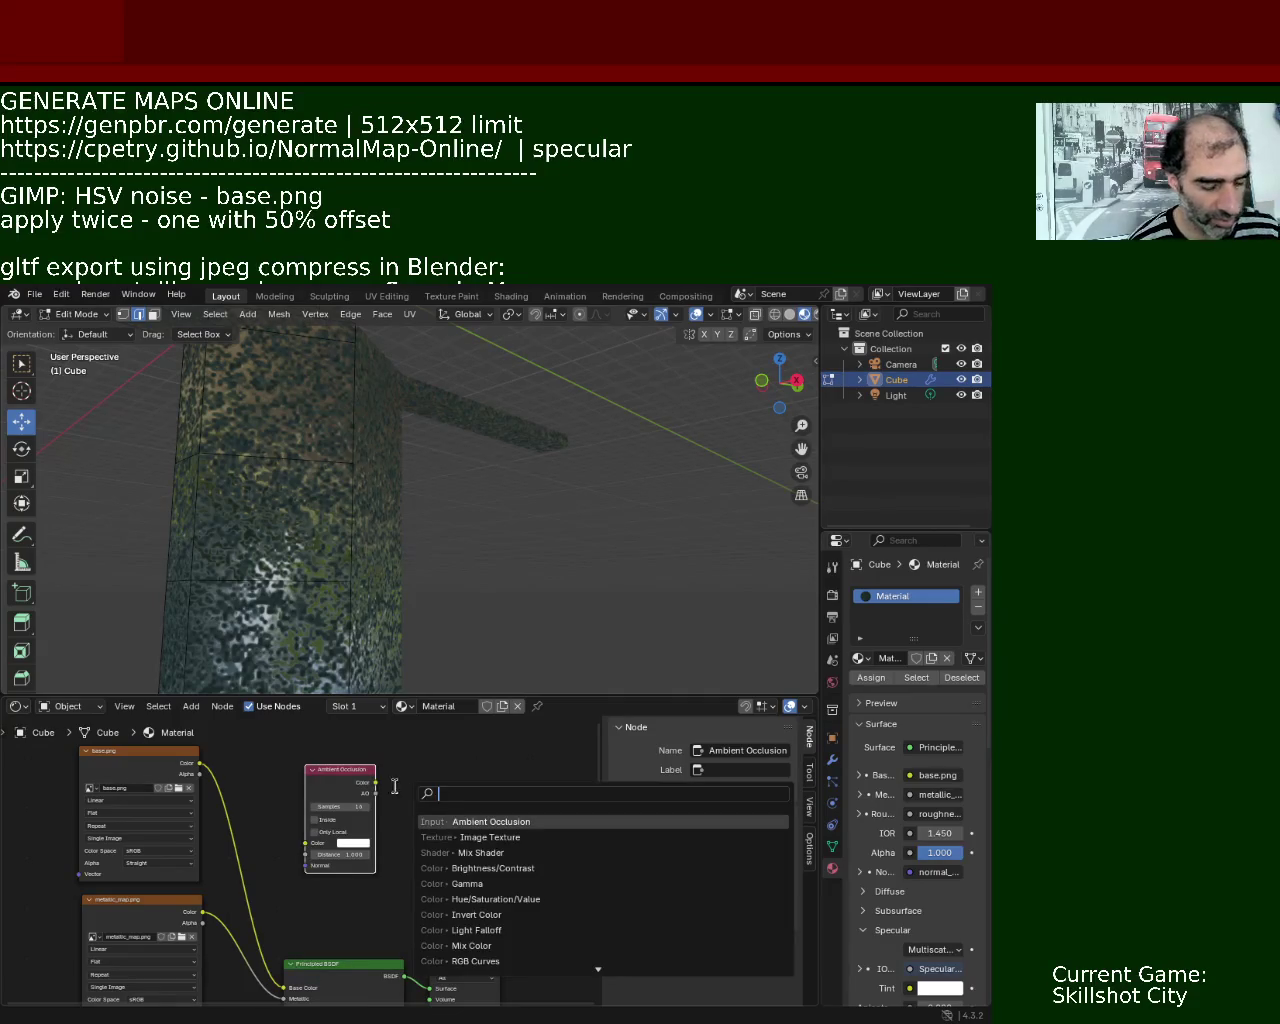
type("mix")
left_click(460, 852)
left_click(465, 832)
middle_click_drag(509, 786, 468, 742)
middle_click_drag(498, 892, 435, 940)
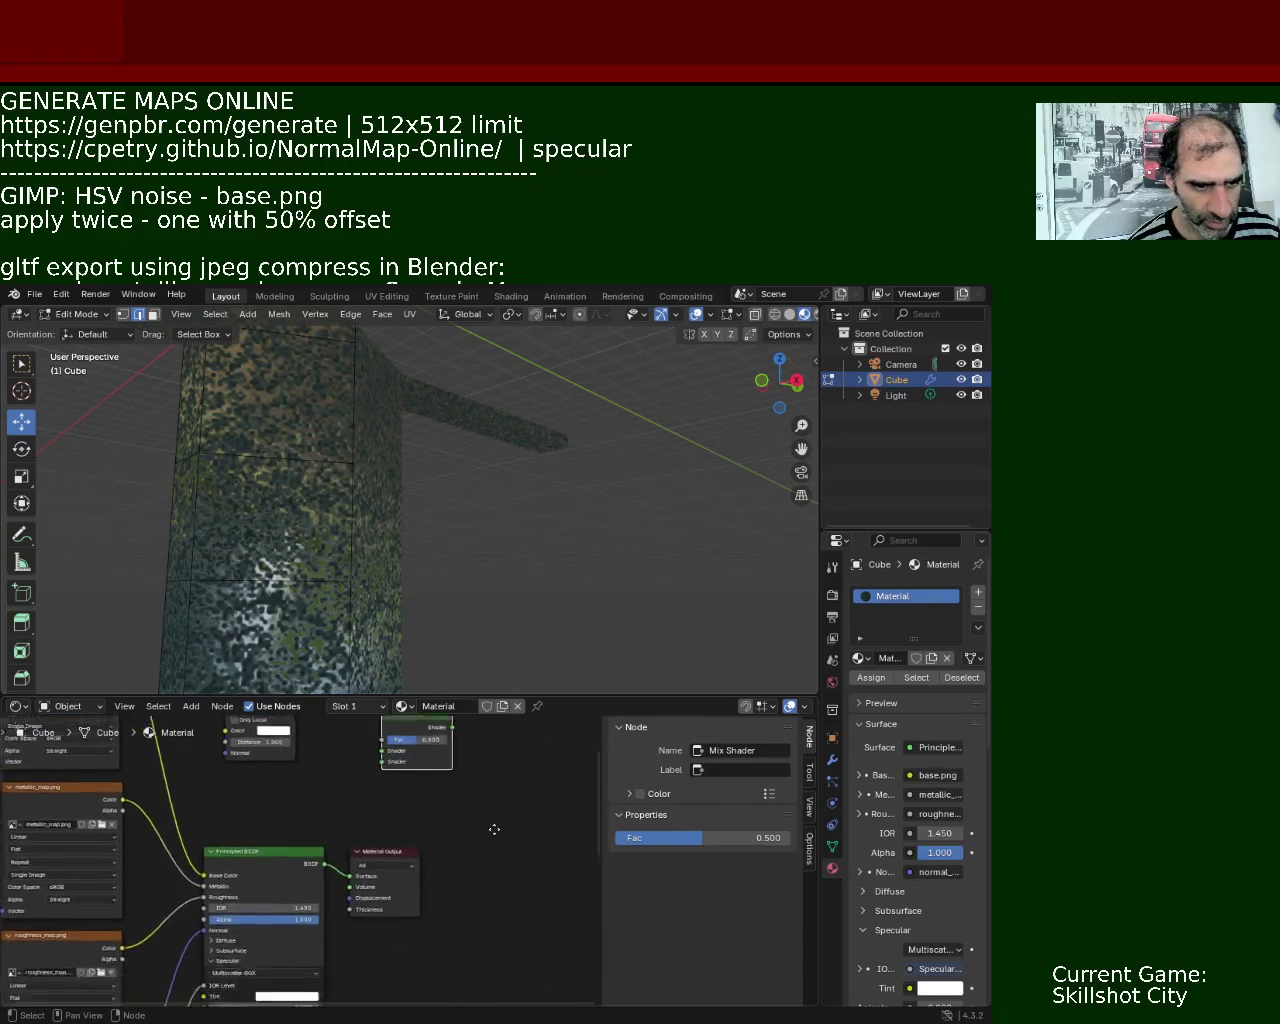
left_click_drag(386, 964, 416, 838)
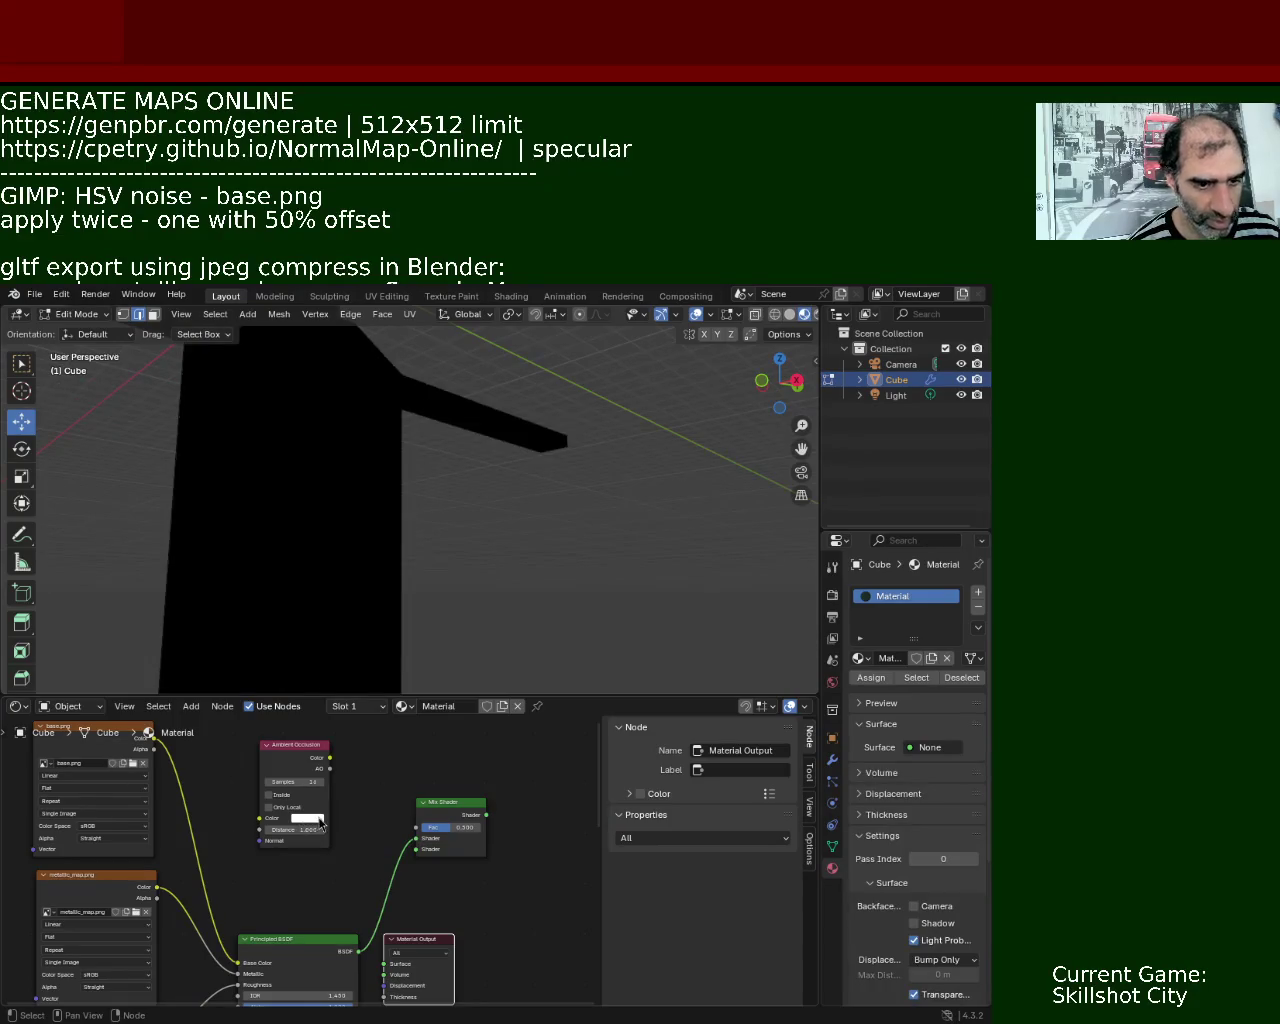
Set the Ambient Occlusion node's colour to black.
left_click(320, 822)
mouse_move(384, 660)
left_mouse_down()
mouse_move(383, 732)
mouse_move(419, 828)
left_mouse_up()
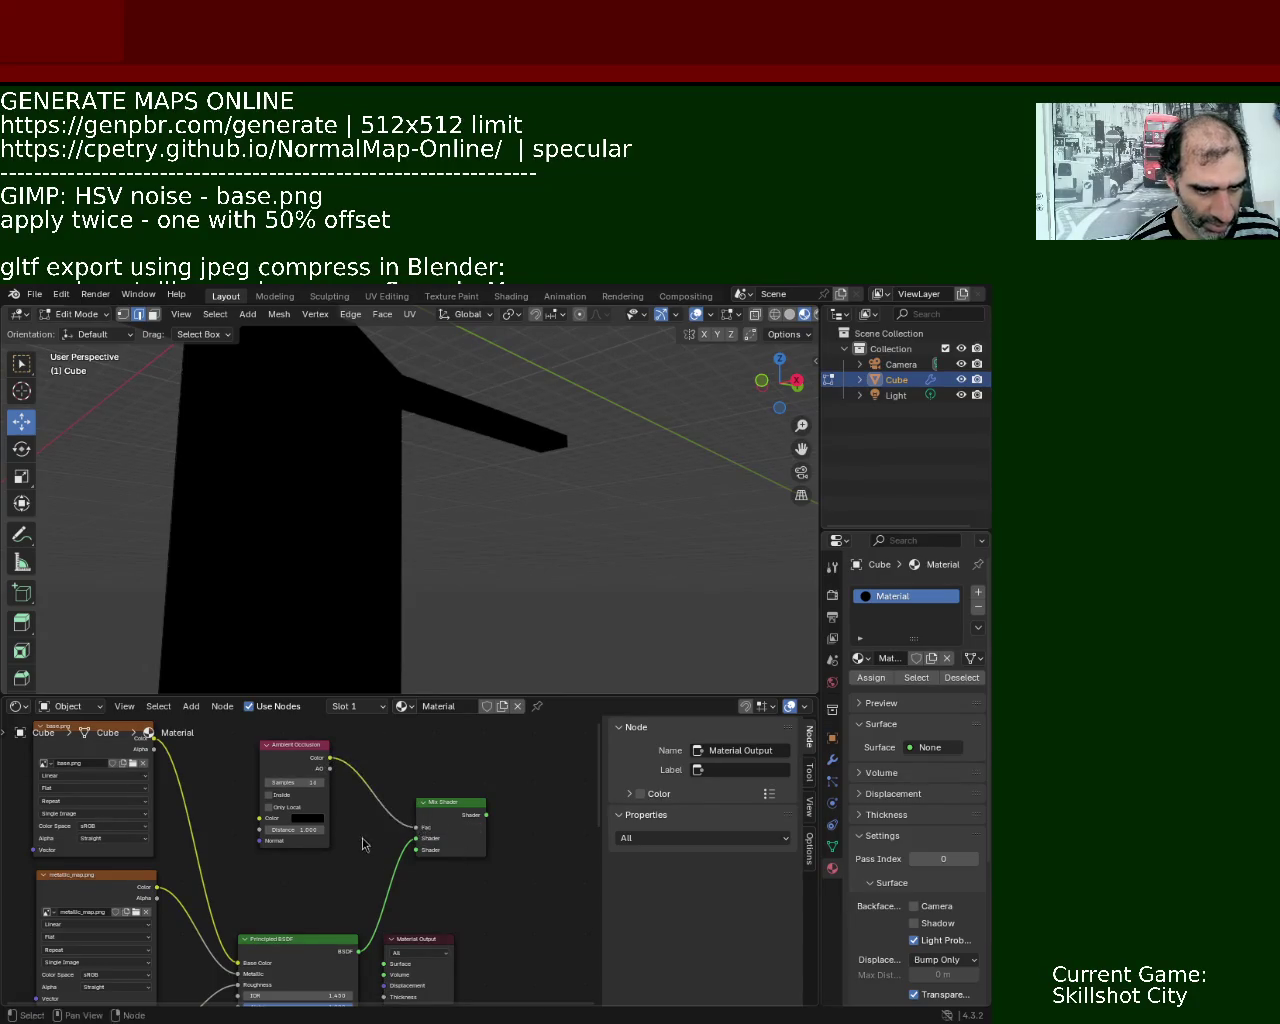
scroll(485, 934, "down", 3, "shift")
scroll(443, 912, "down", 5, "shift")
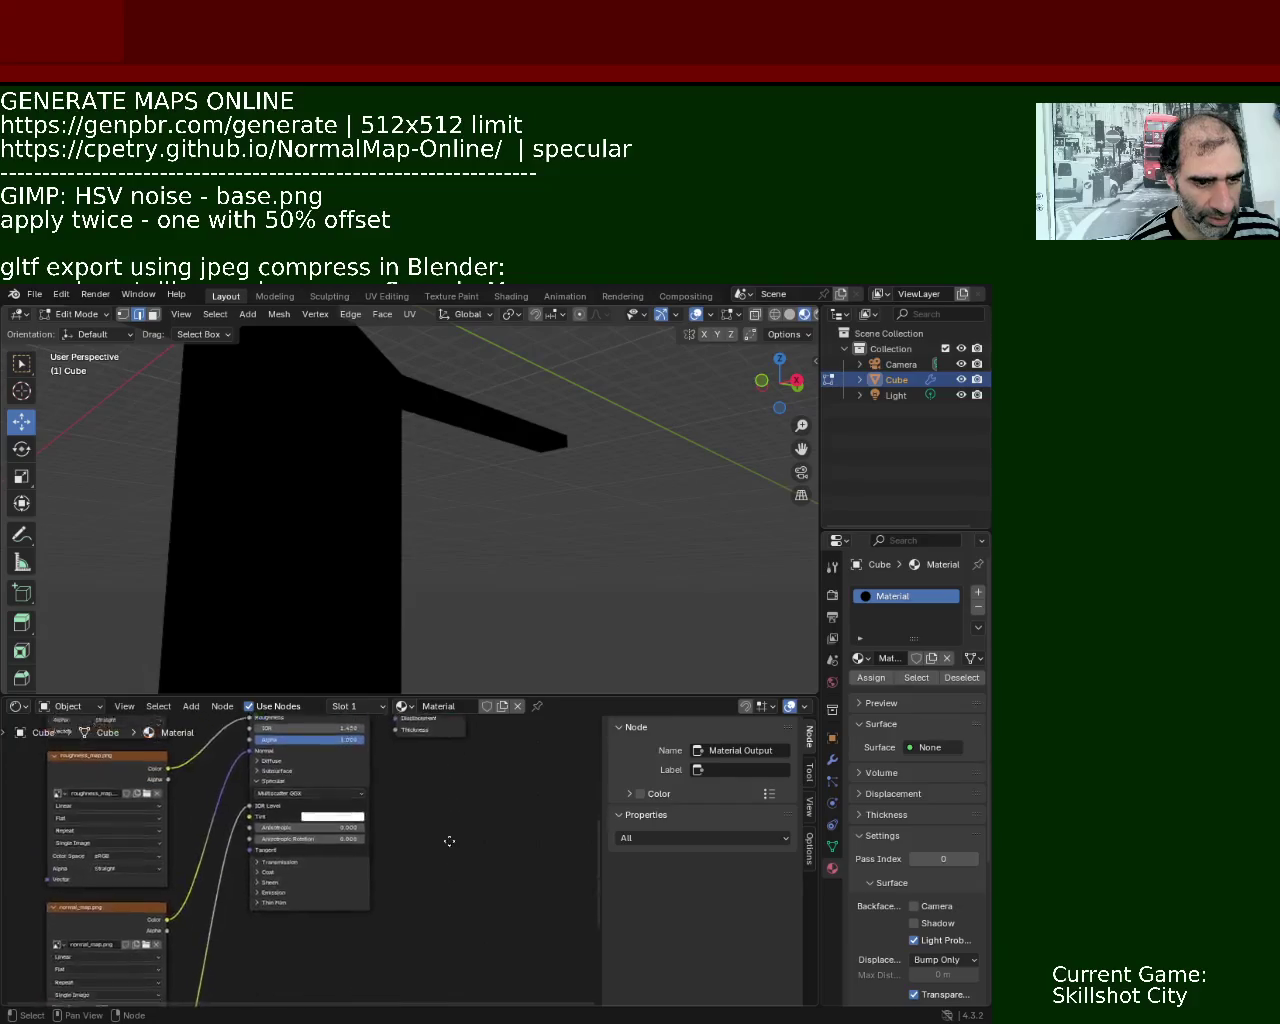
Add an Image Texture node via the 'image' search and link its Color output.
scroll(449, 838, "down", 1, "shift")
key("shift+a")
left_click(280, 829)
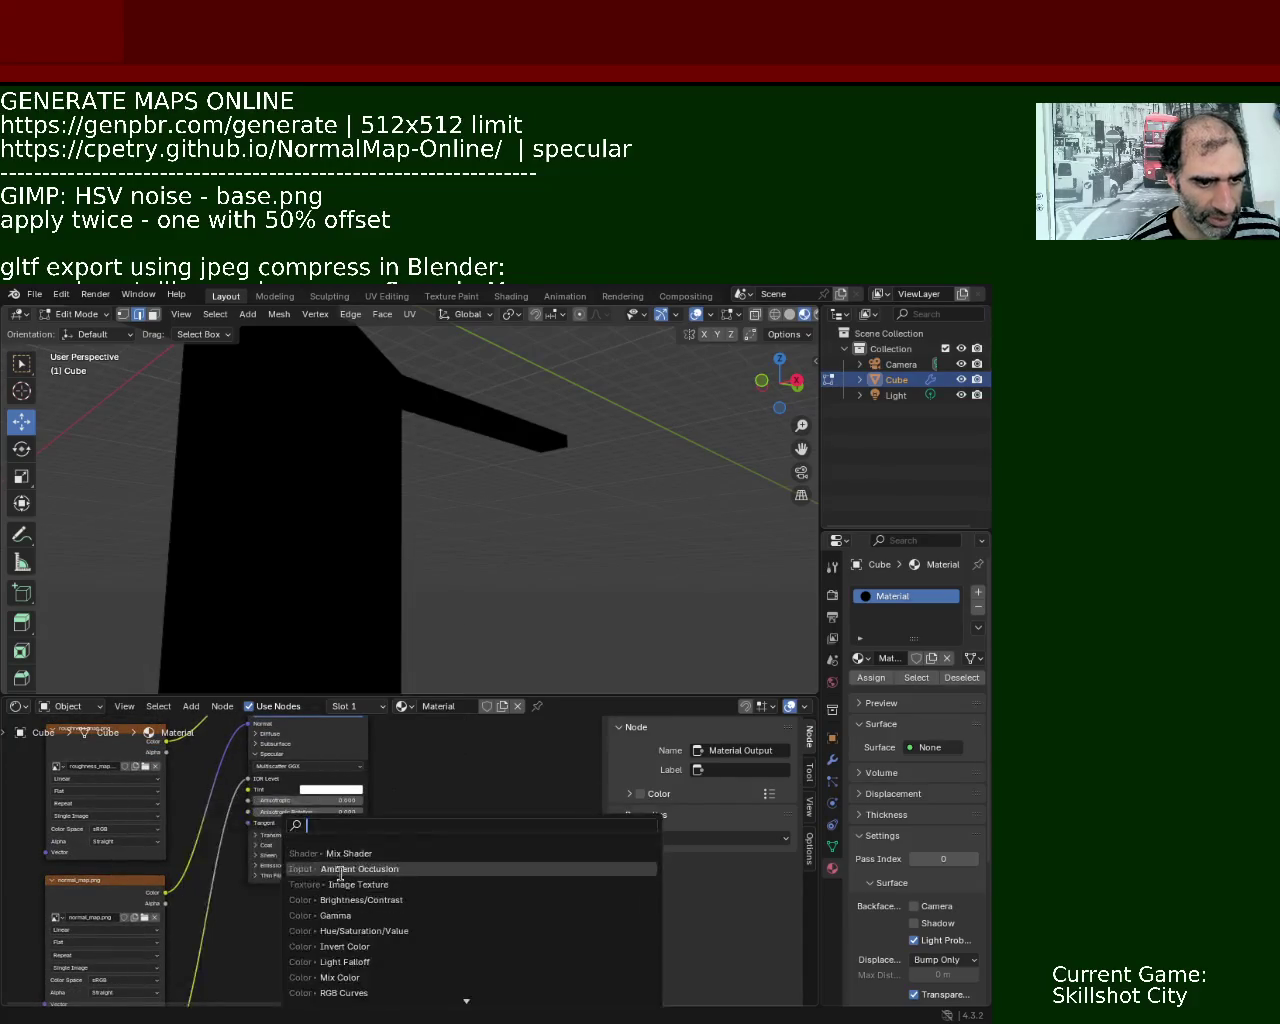
type("image")
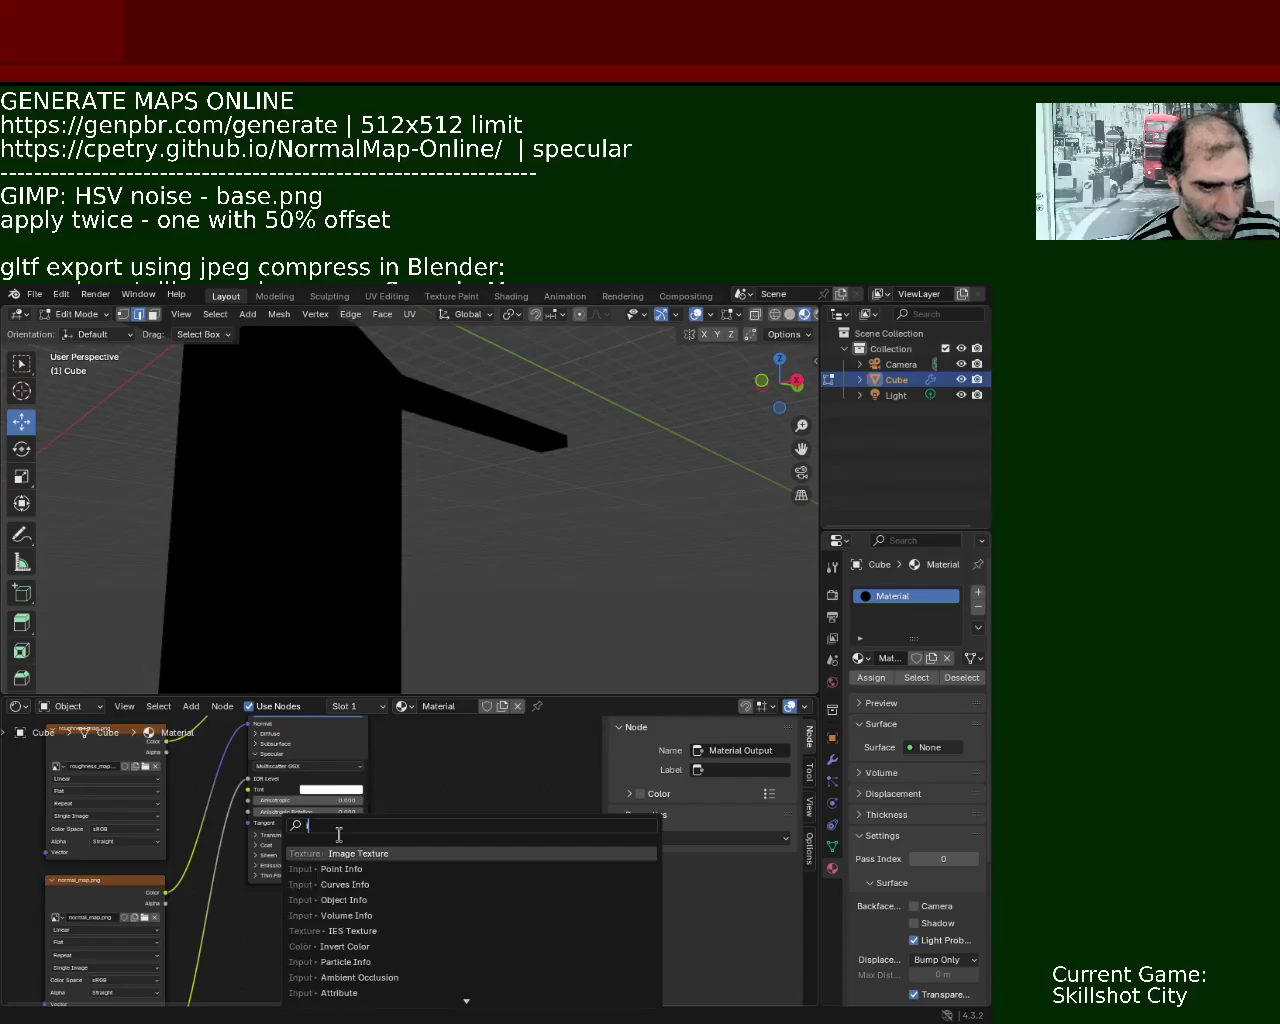
key("Return")
left_click(241, 907)
mouse_move(368, 921)
left_mouse_down()
mouse_move(389, 651)
mouse_move(425, 840)
left_mouse_up()
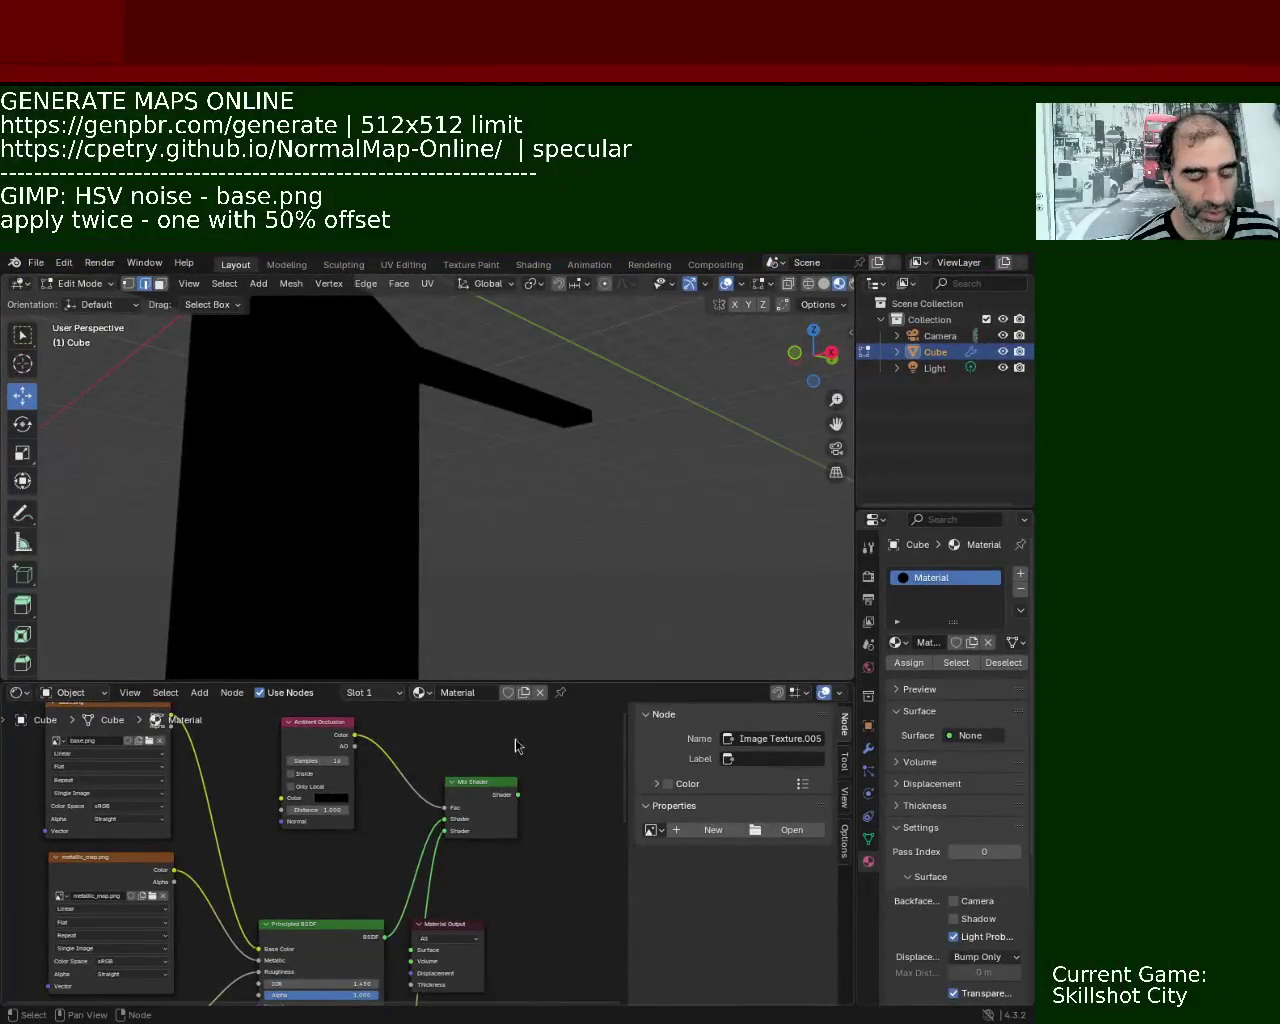
Enlarge the node editor and select the Ambient Occlusion node beside the Mix Shader.
left_click_drag(698, 684, 708, 517)
scroll(388, 702, "up", 3)
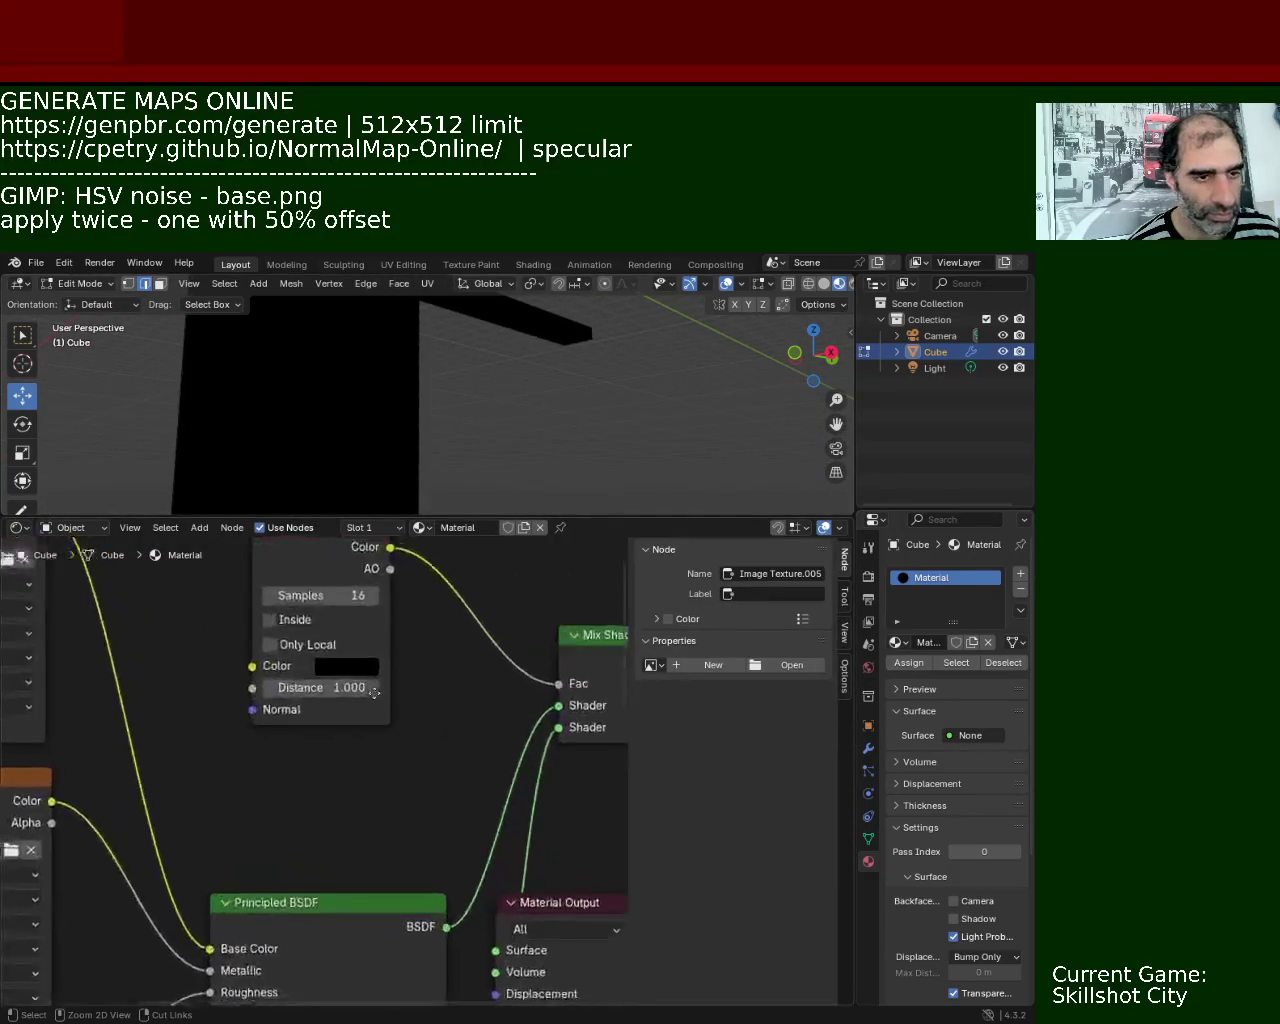
middle_click_drag(388, 702, 380, 748)
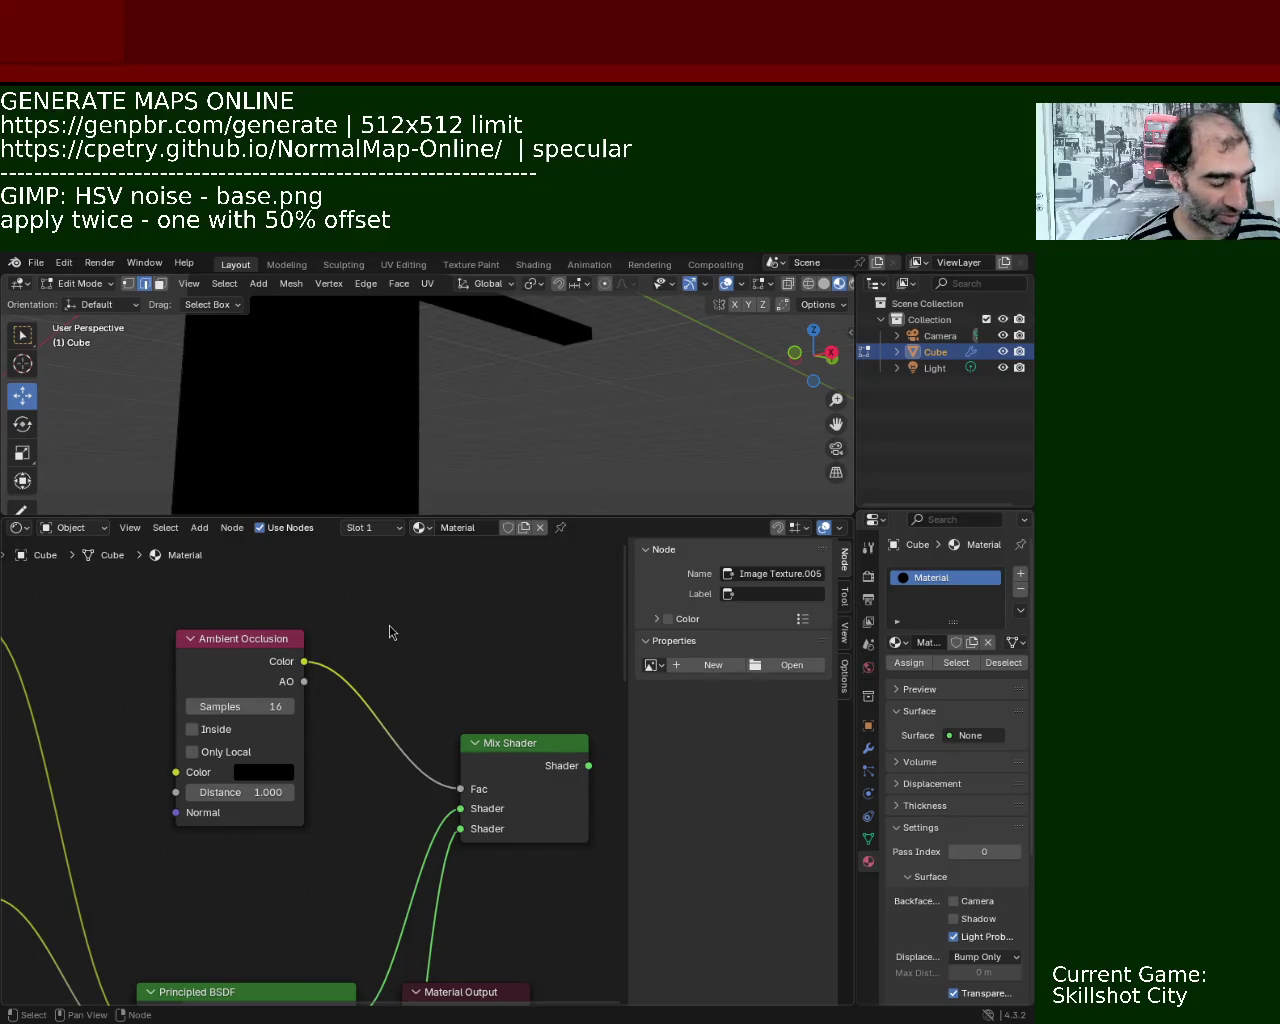
mouse_move(317, 883)
middle_mouse_down()
mouse_move(317, 689)
mouse_move(353, 586)
middle_mouse_up()
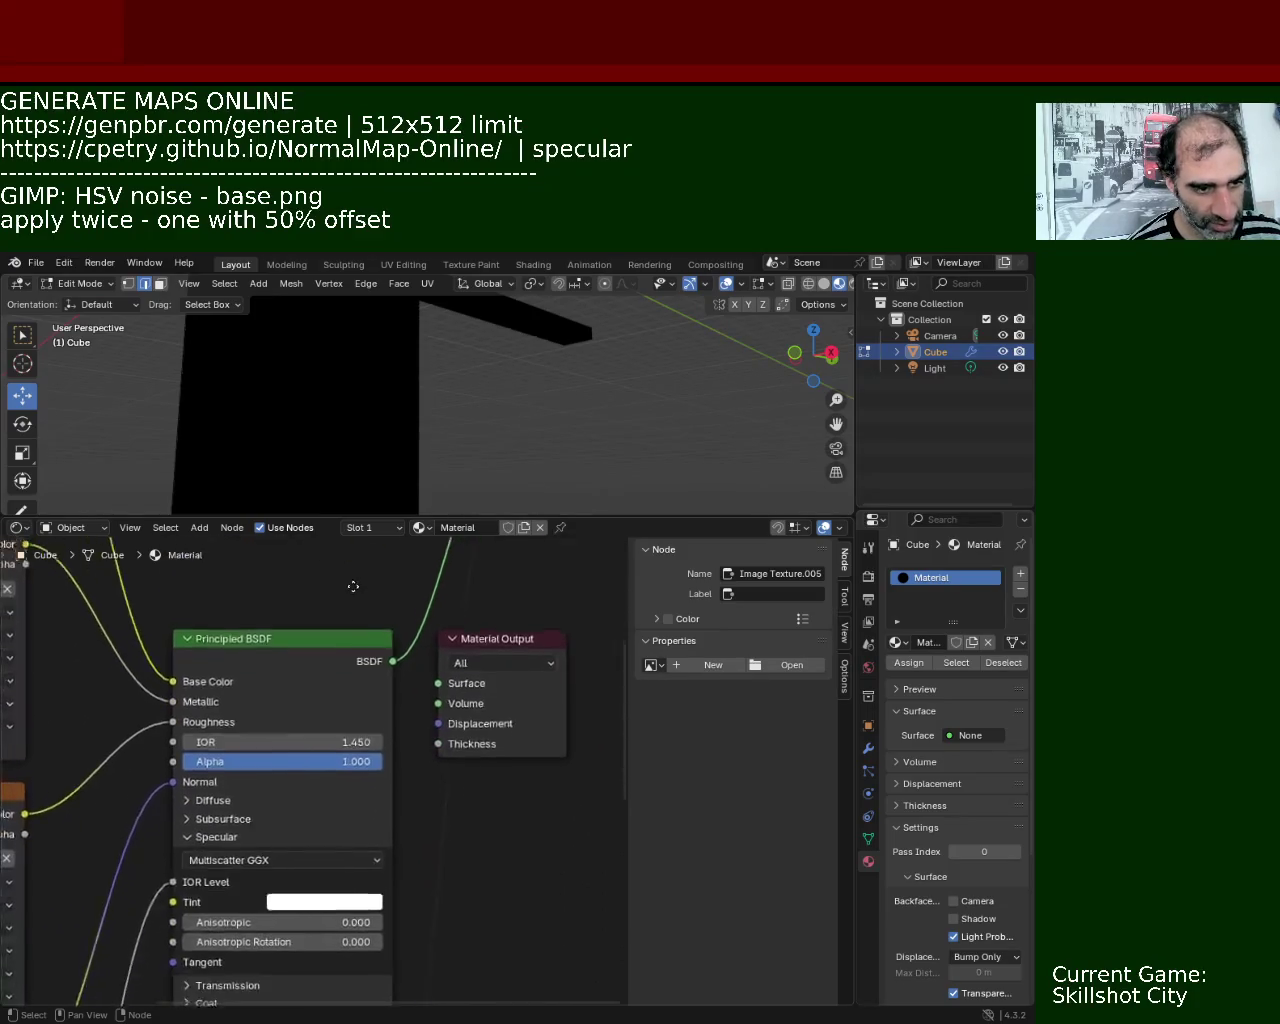
scroll(477, 763, "down", 5, "shift")
scroll(486, 677, "down", 4, "shift")
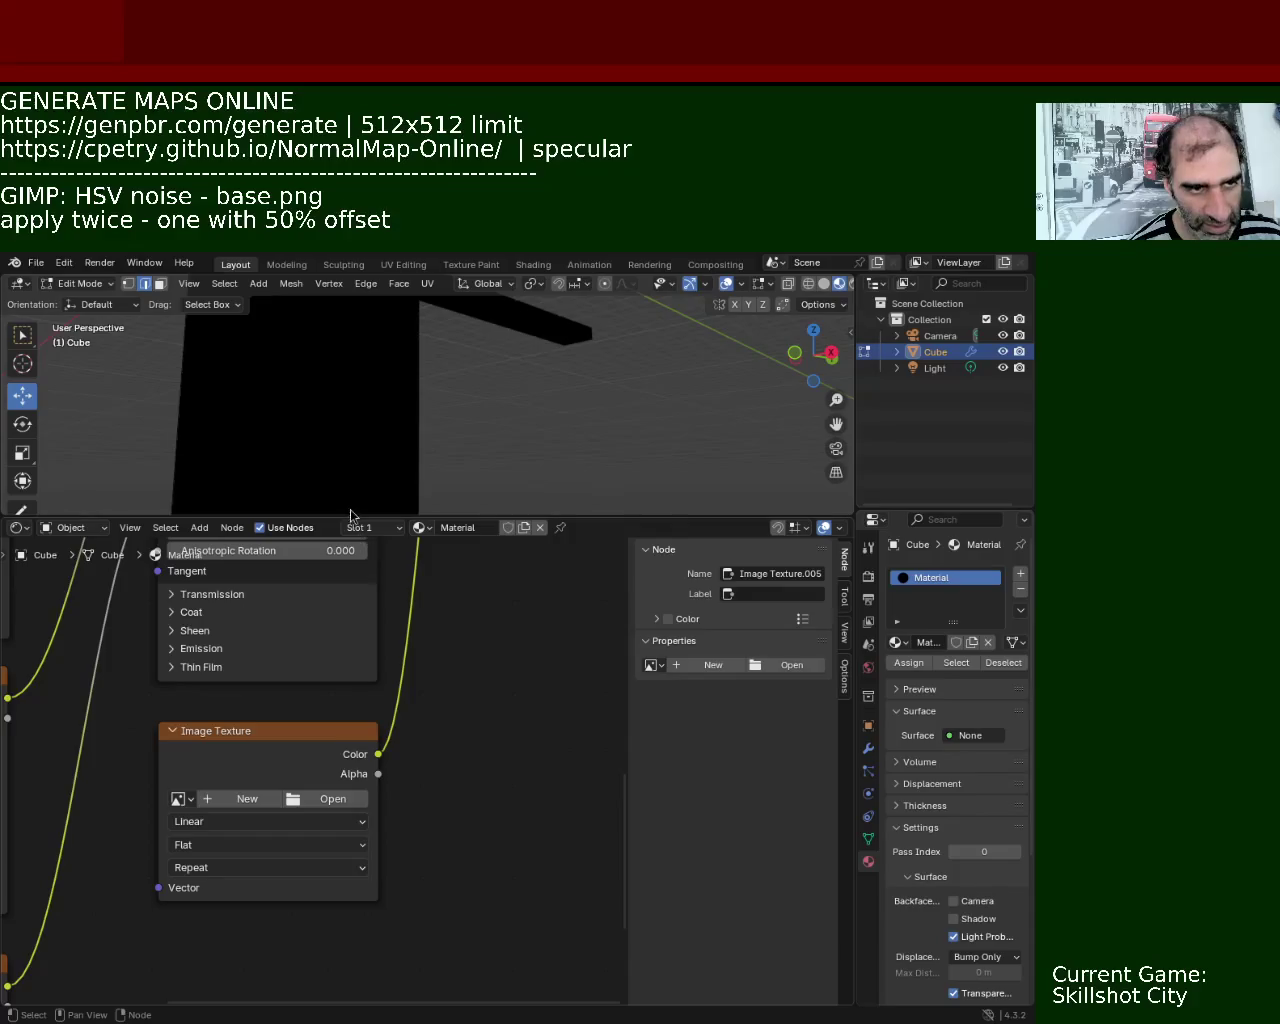
mouse_move(443, 666)
middle_mouse_down()
mouse_move(403, 889)
mouse_move(245, 703)
middle_mouse_up()
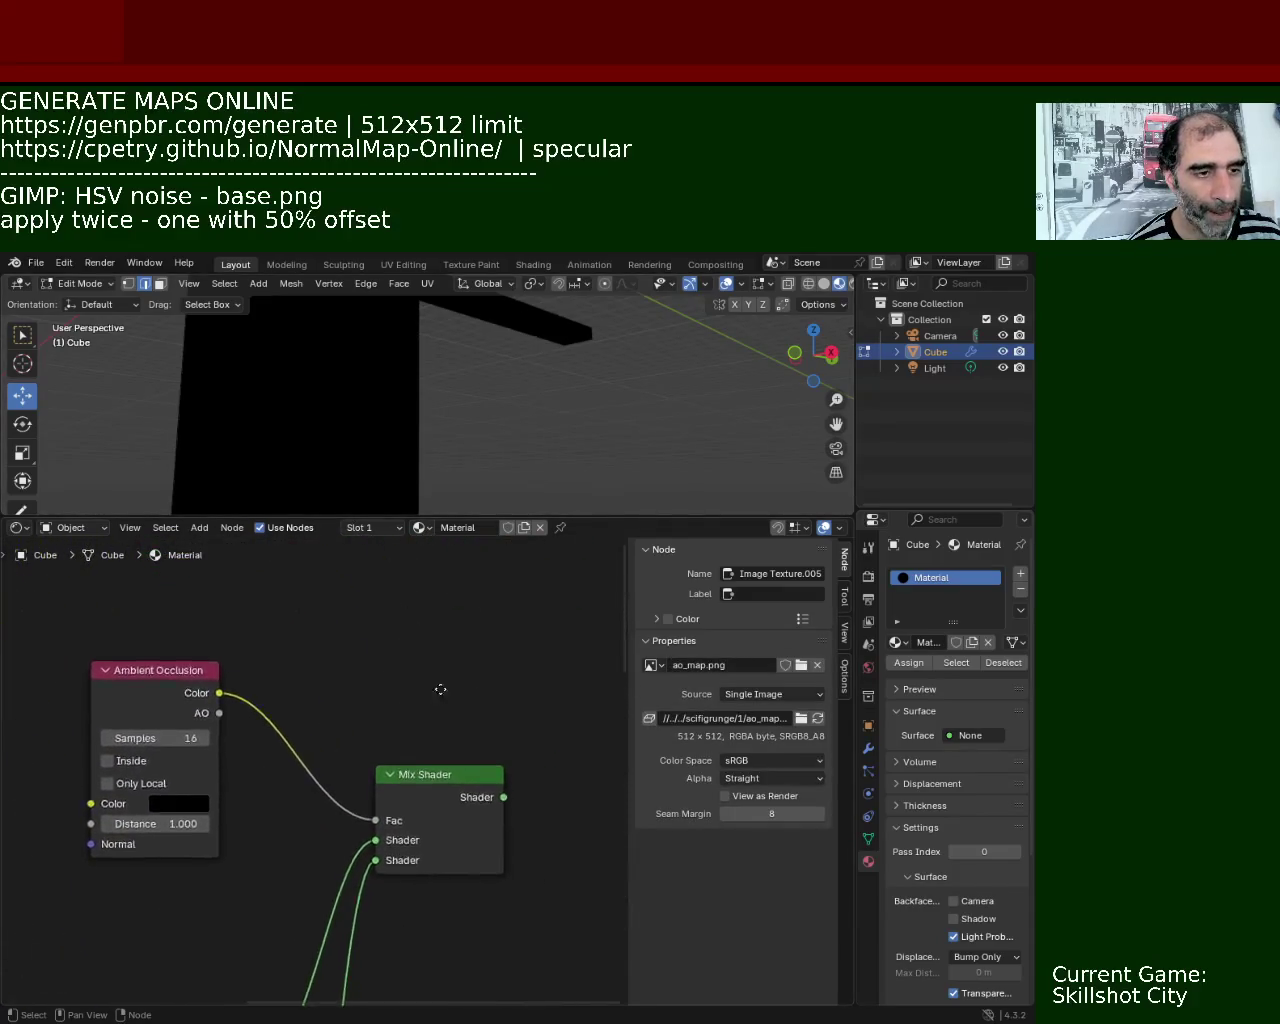
left_click(205, 683)
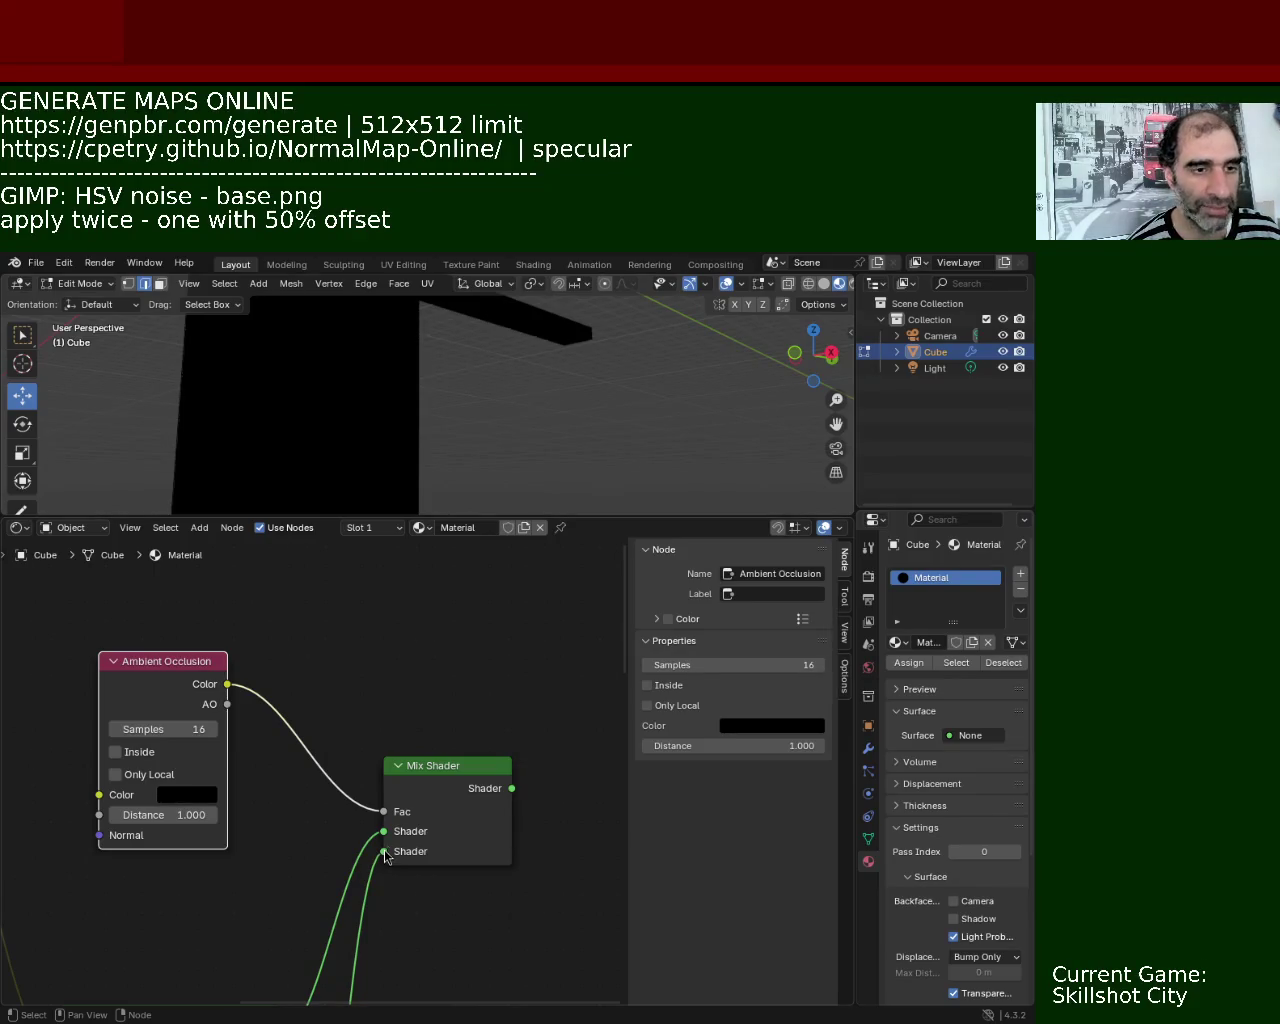
mouse_move(286, 909)
middle_mouse_down()
mouse_move(371, 687)
mouse_move(359, 691)
middle_mouse_up()
left_click_drag(303, 805, 305, 687)
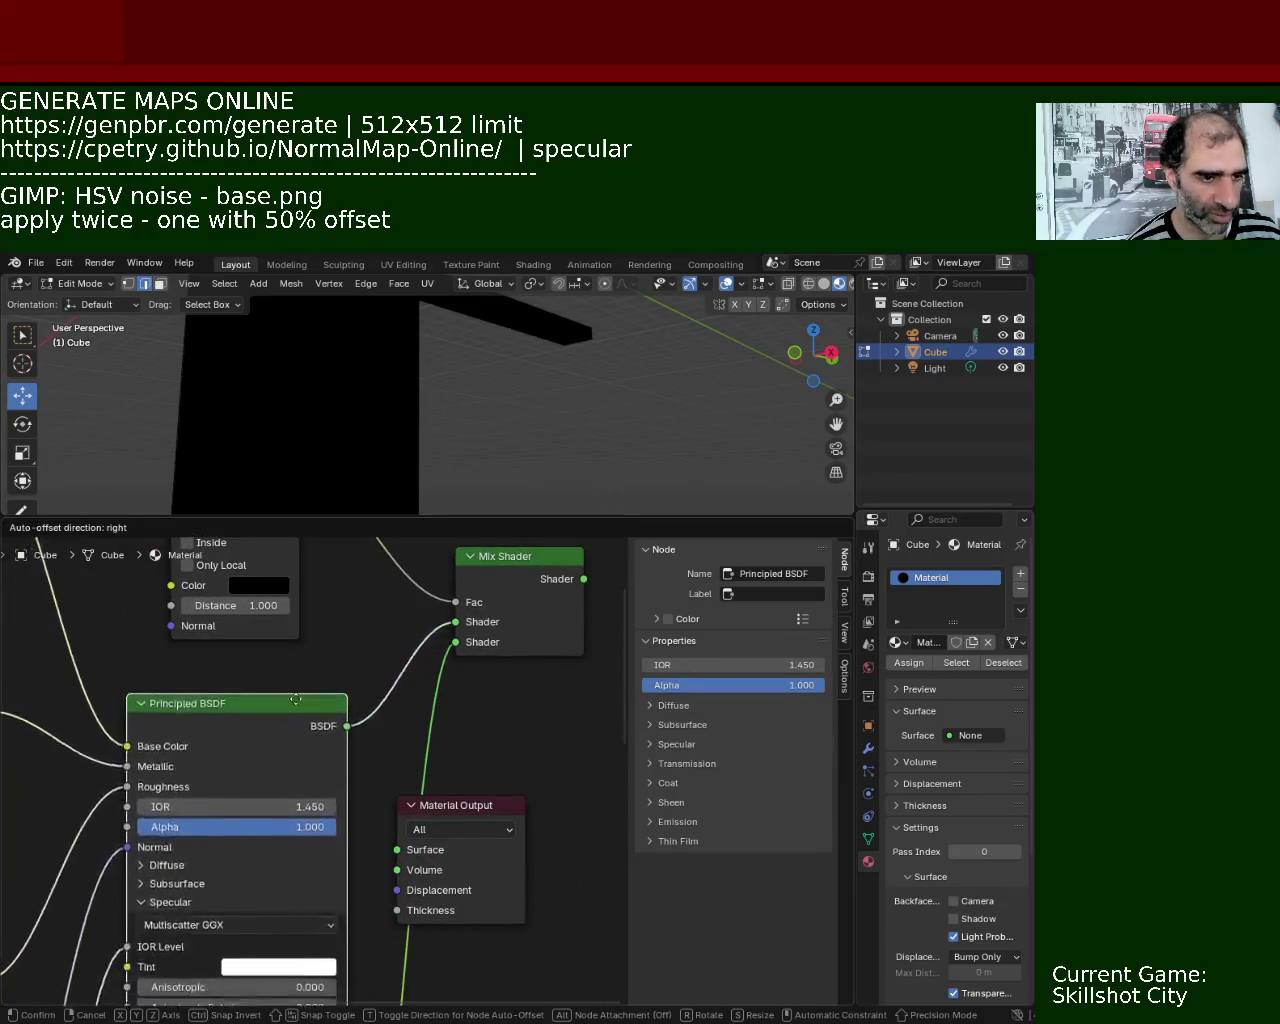
scroll(405, 612, "down", 3)
scroll(400, 630, "down", 2)
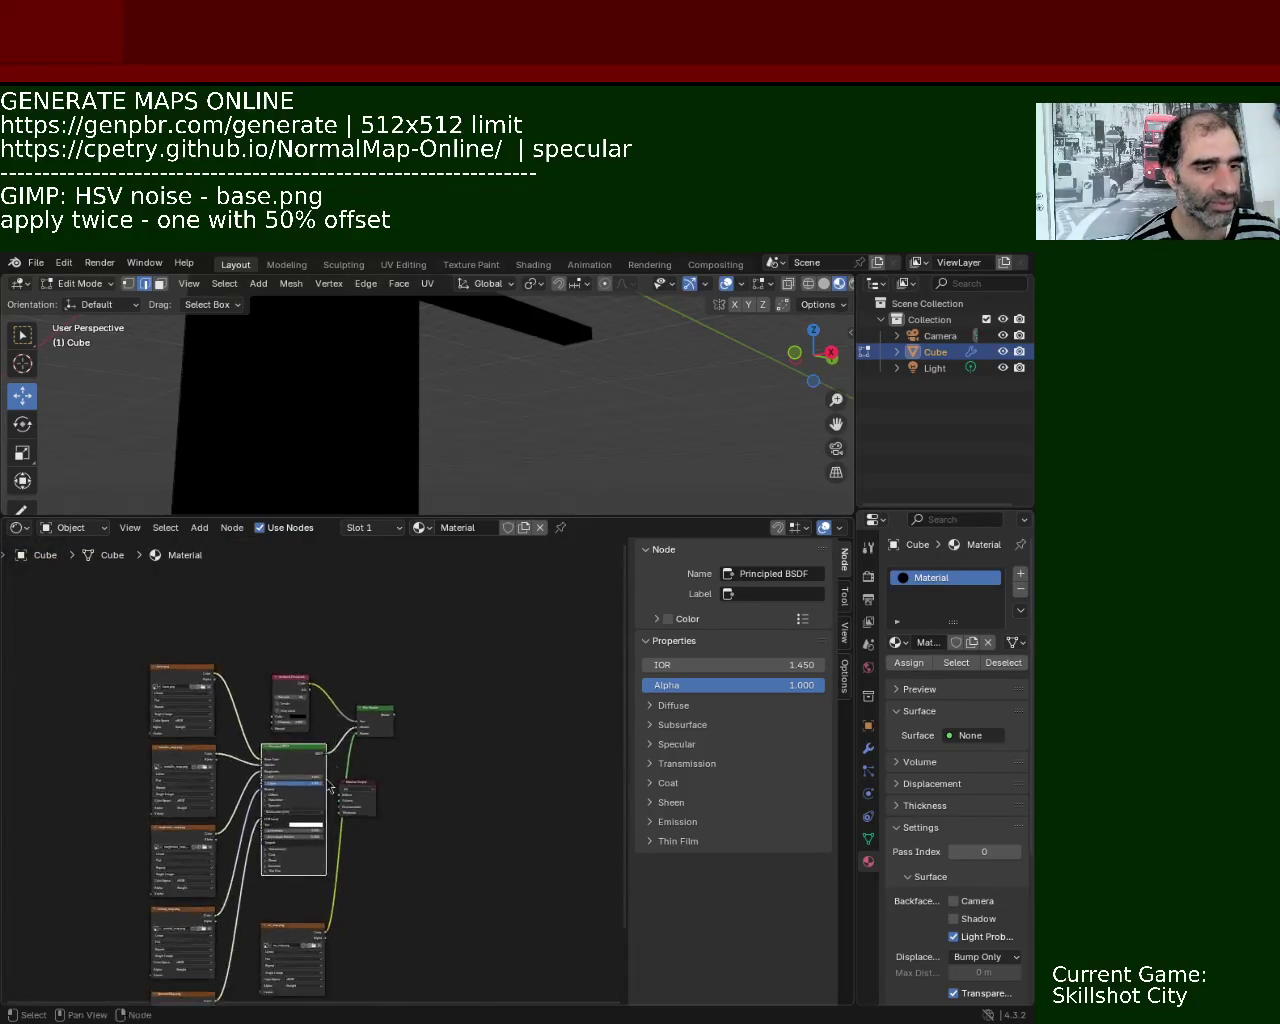
scroll(399, 637, "up", 1)
middle_click_drag(399, 637, 355, 737)
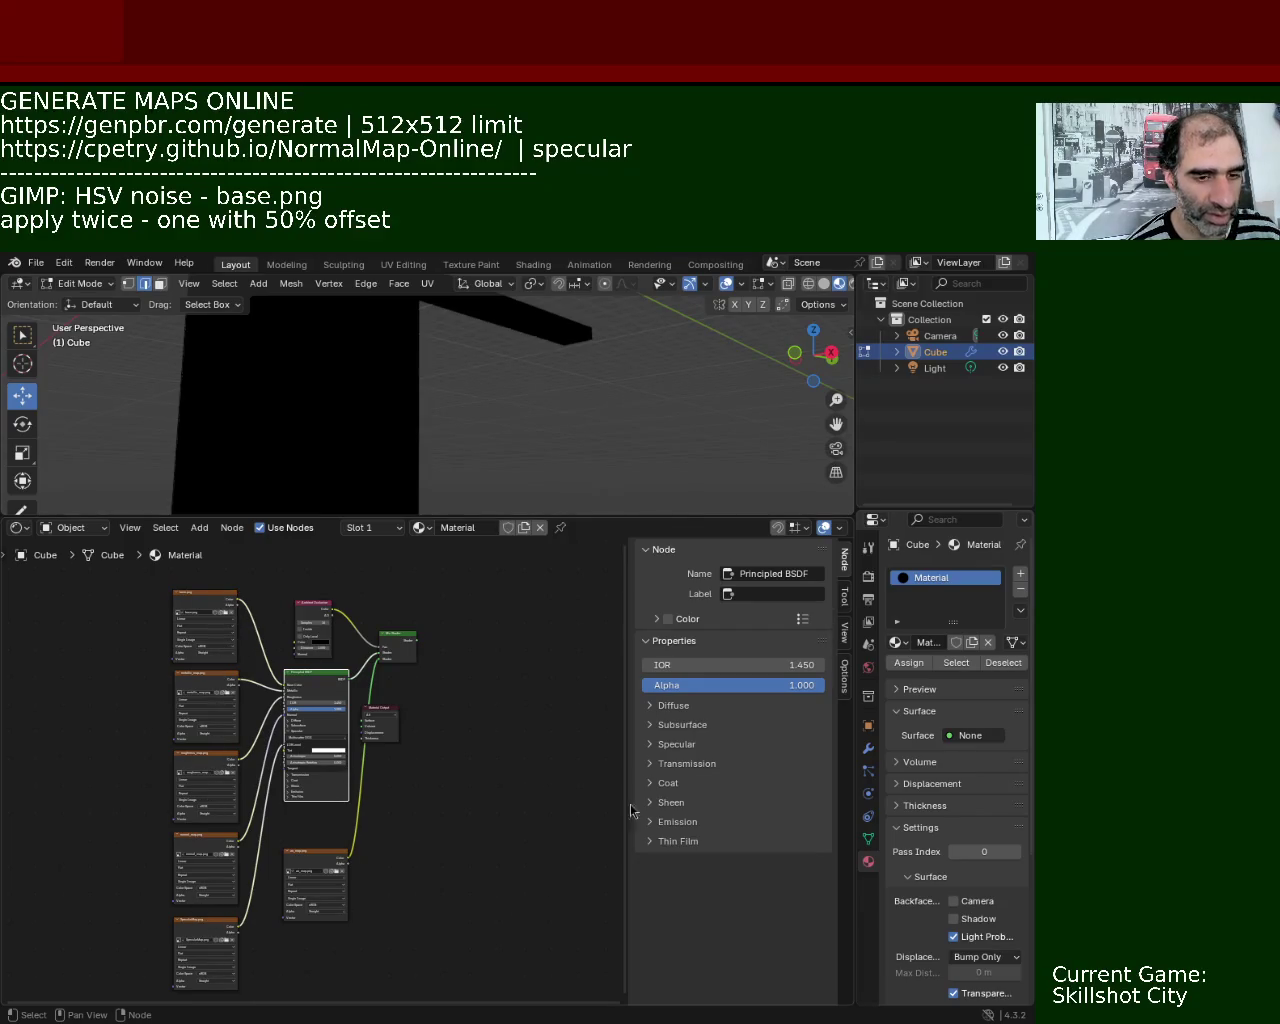
scroll(320, 640, "up", 3)
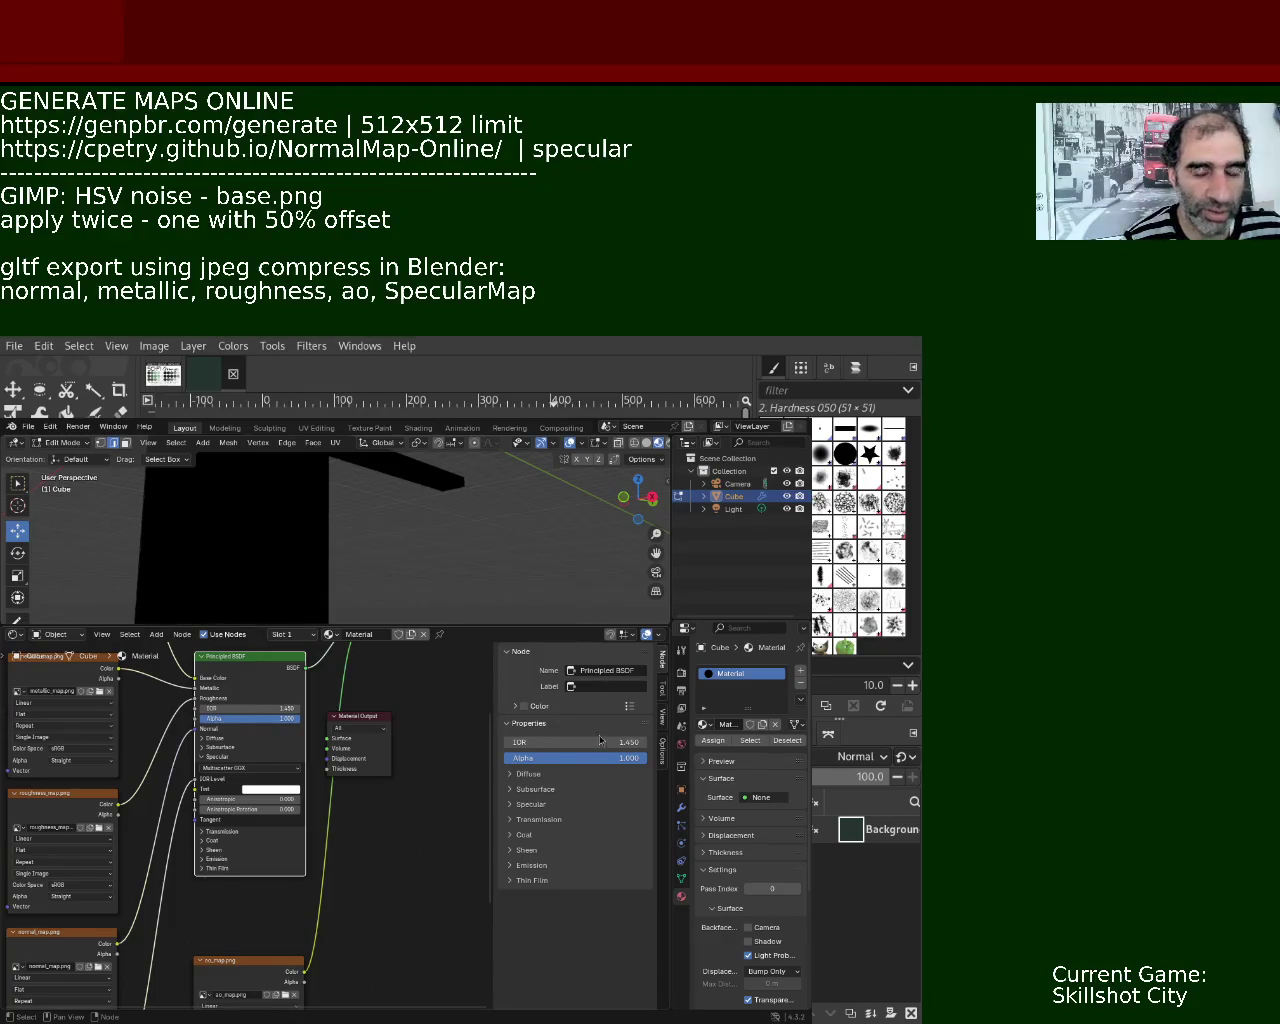
Shift the Ambient Occlusion and Principled BSDF nodes left to tidy the graph.
left_click_drag(488, 626, 488, 561)
mouse_move(430, 672)
middle_mouse_down()
mouse_move(473, 786)
mouse_move(417, 763)
middle_mouse_up()
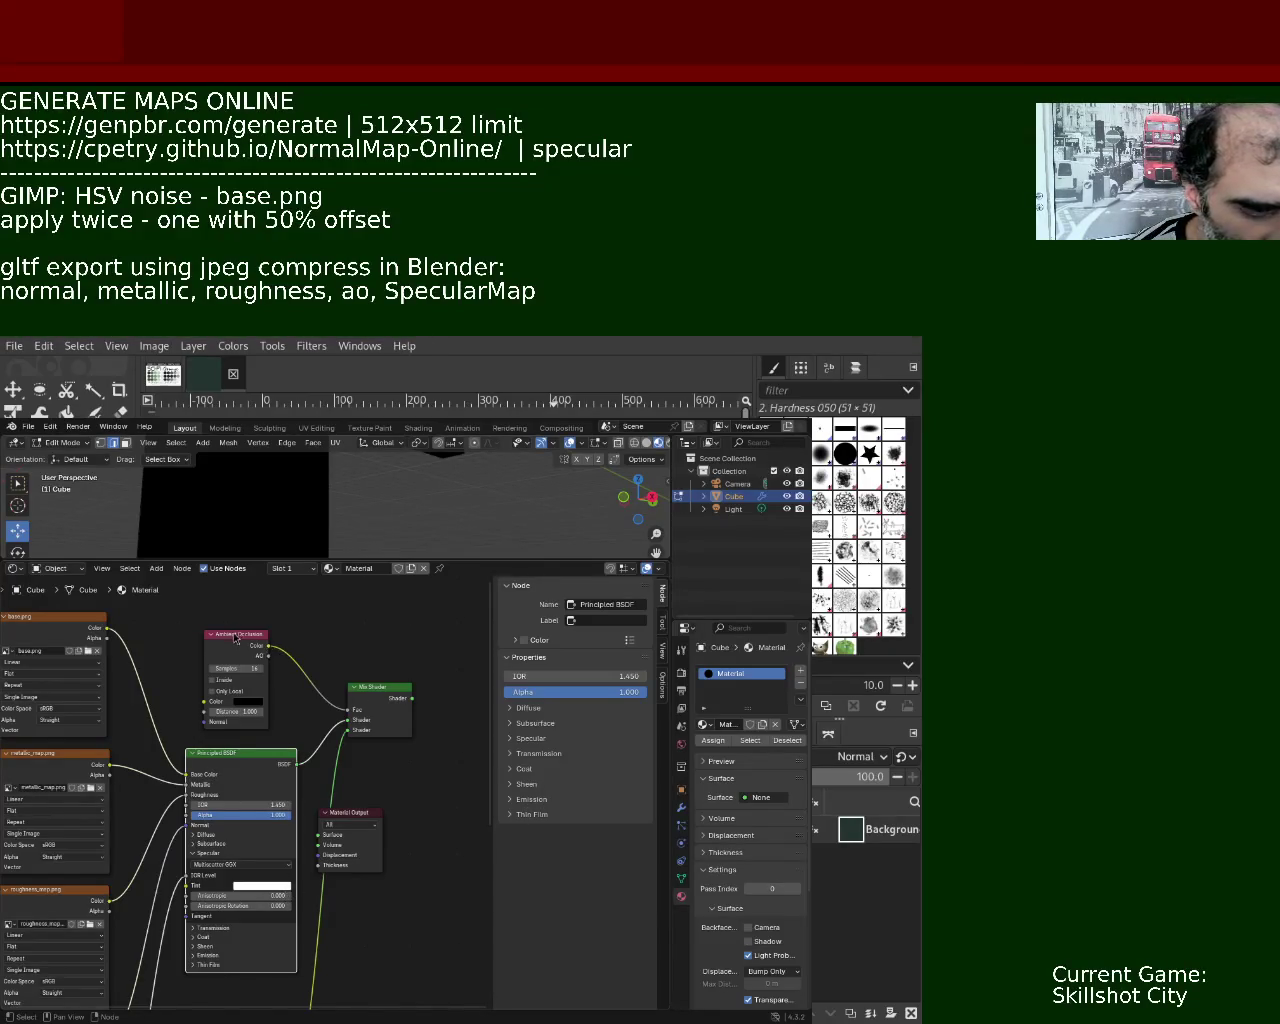
left_click_drag(235, 638, 219, 638)
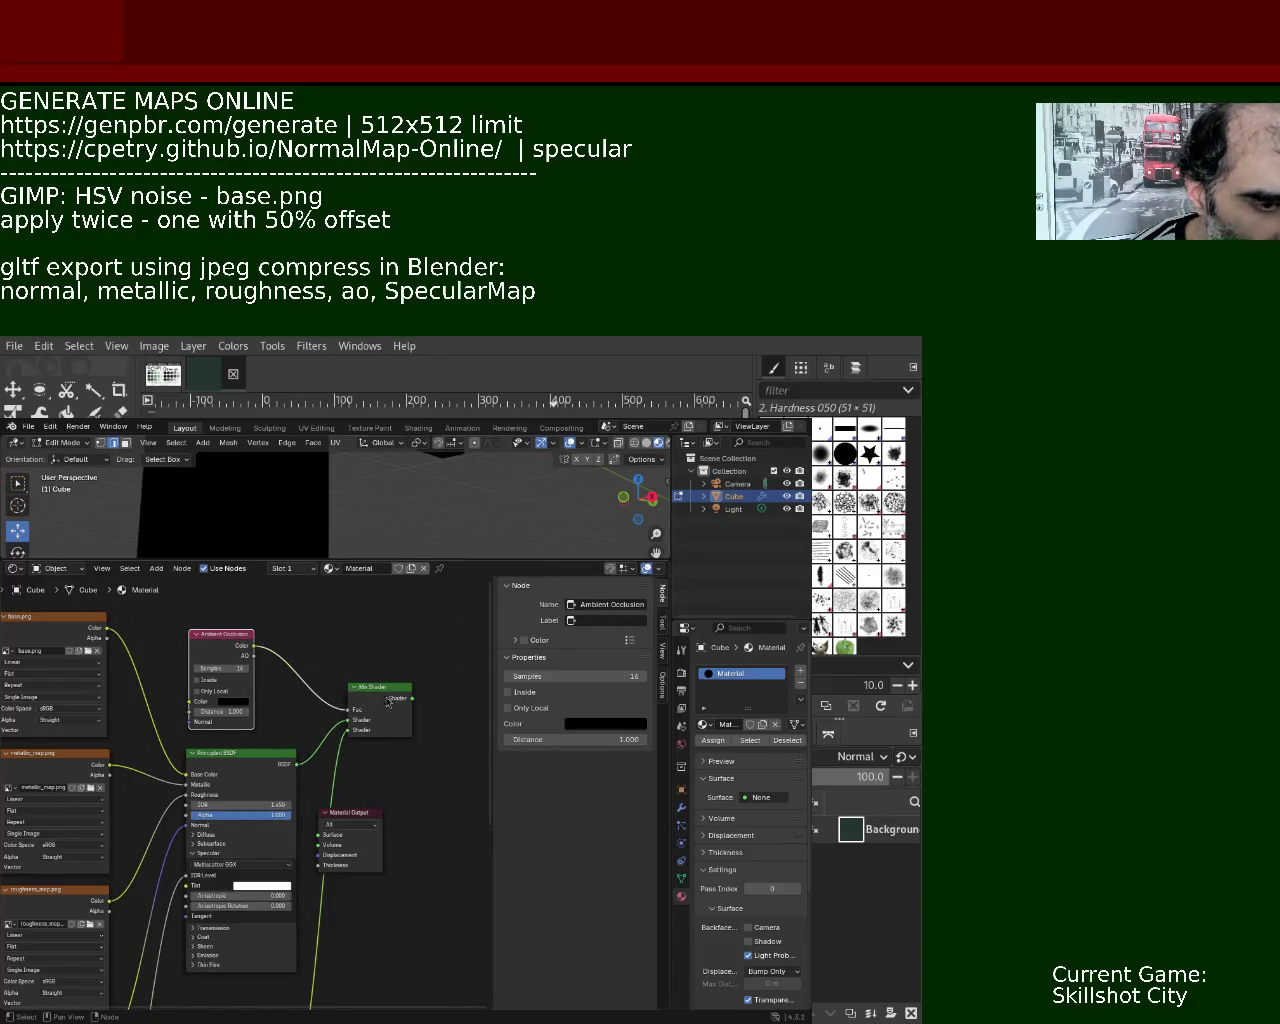
mouse_move(244, 753)
left_mouse_down()
mouse_move(209, 750)
mouse_move(227, 750)
left_mouse_up()
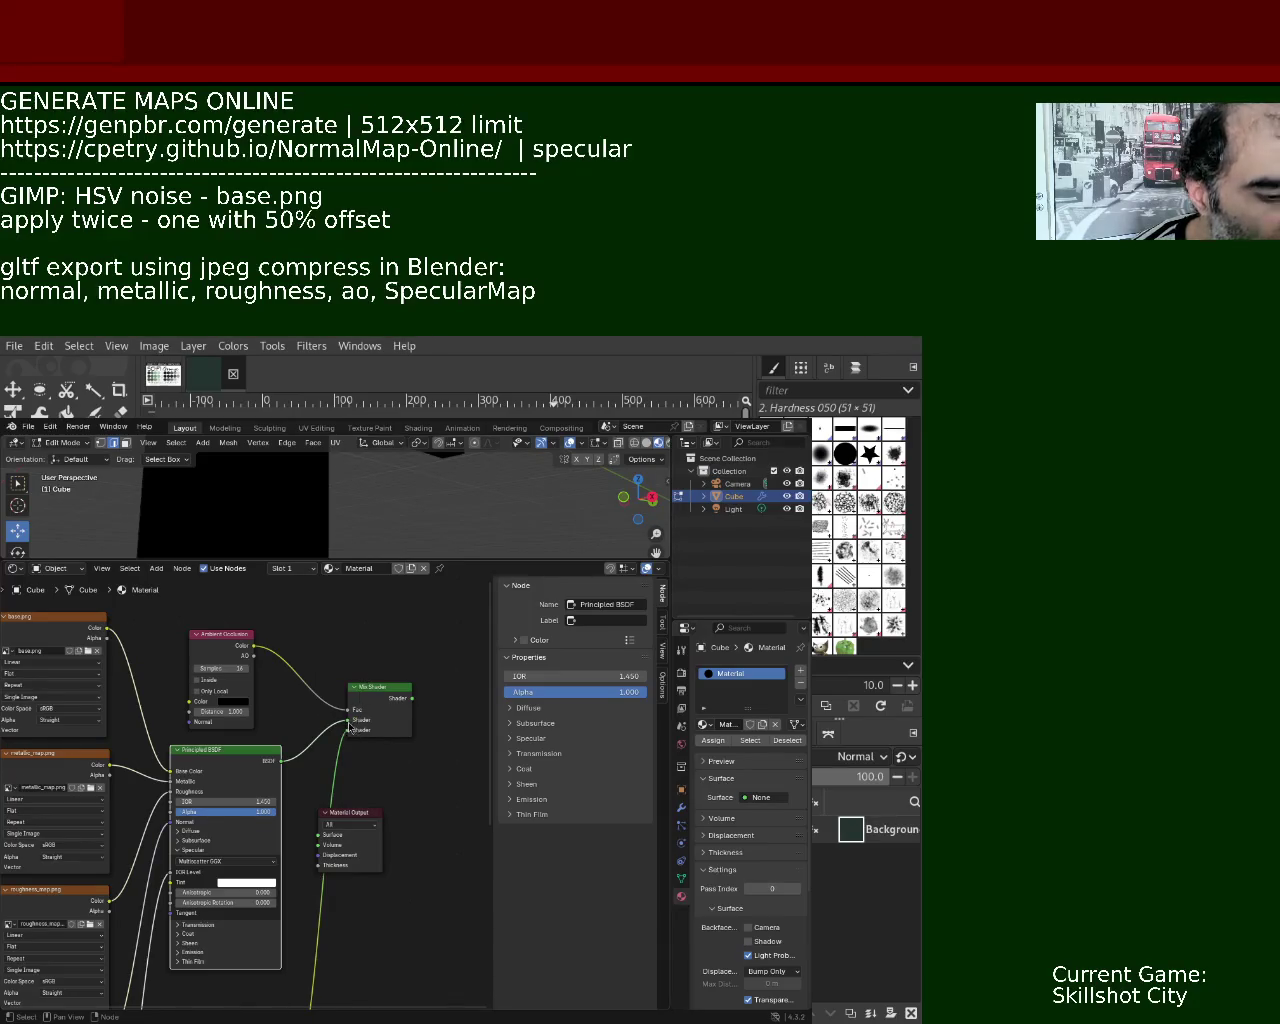
left_click_drag(220, 756, 227, 757)
mouse_move(138, 672)
middle_mouse_down()
mouse_move(118, 635)
mouse_move(118, 655)
middle_mouse_up()
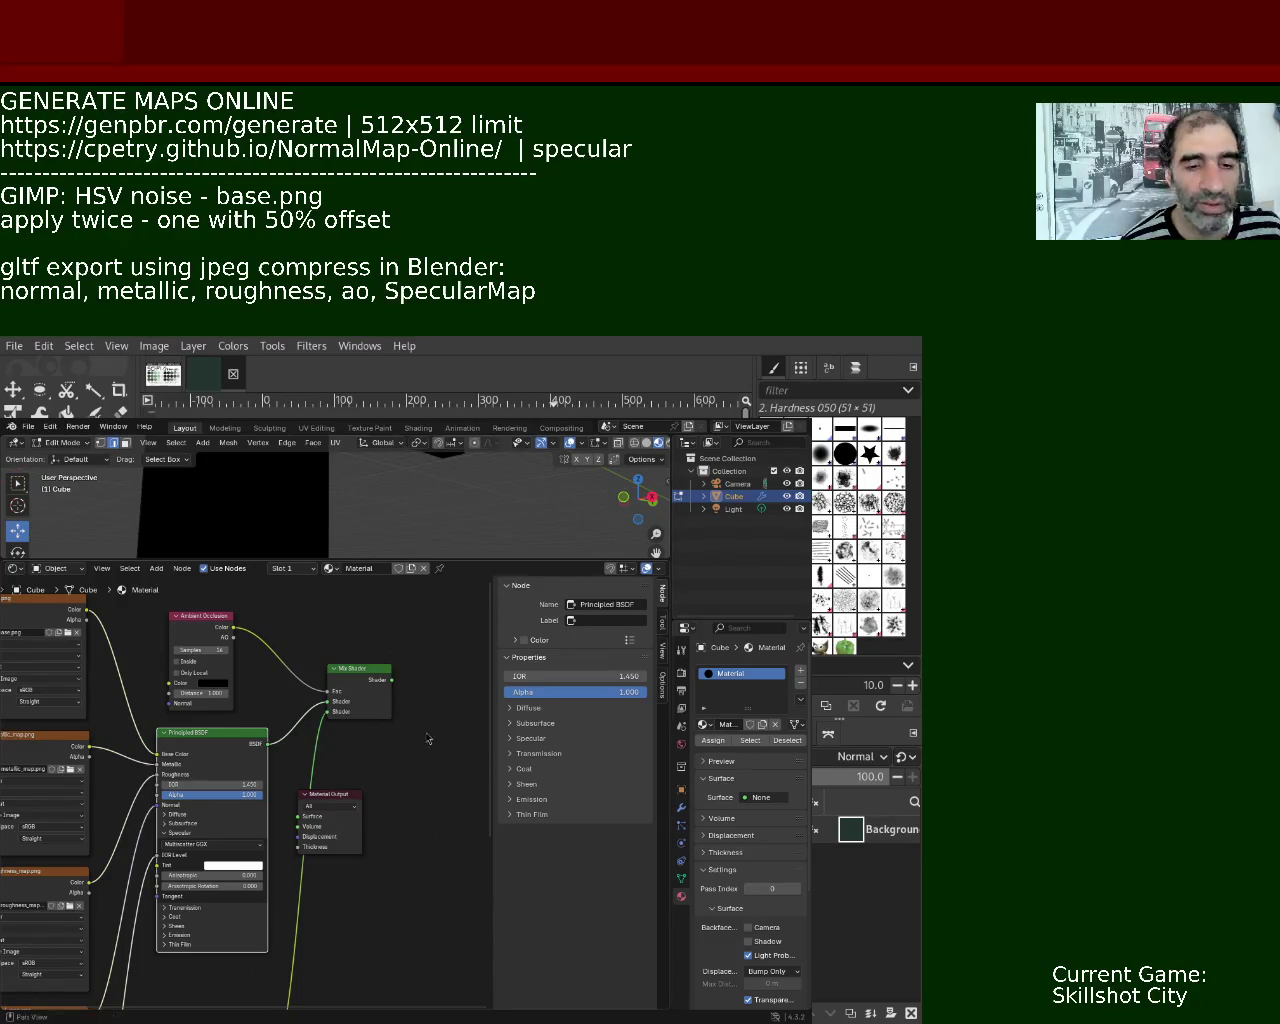
Move the Material Output and plug the Mix Shader into its Surface input.
left_click_drag(331, 806, 459, 690)
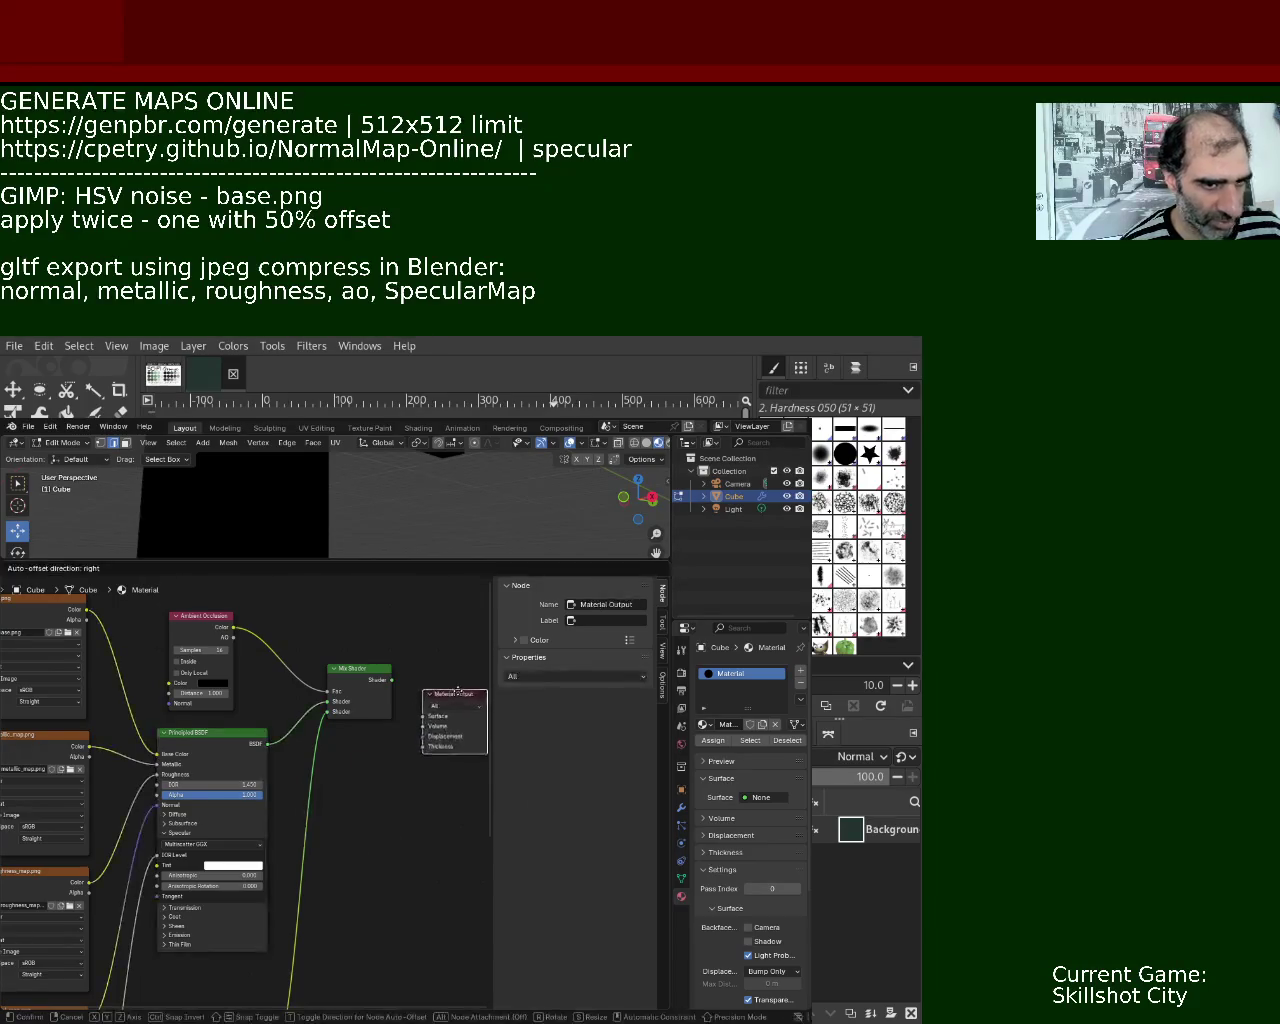
middle_click_drag(459, 690, 347, 713)
left_click_drag(281, 703, 322, 720)
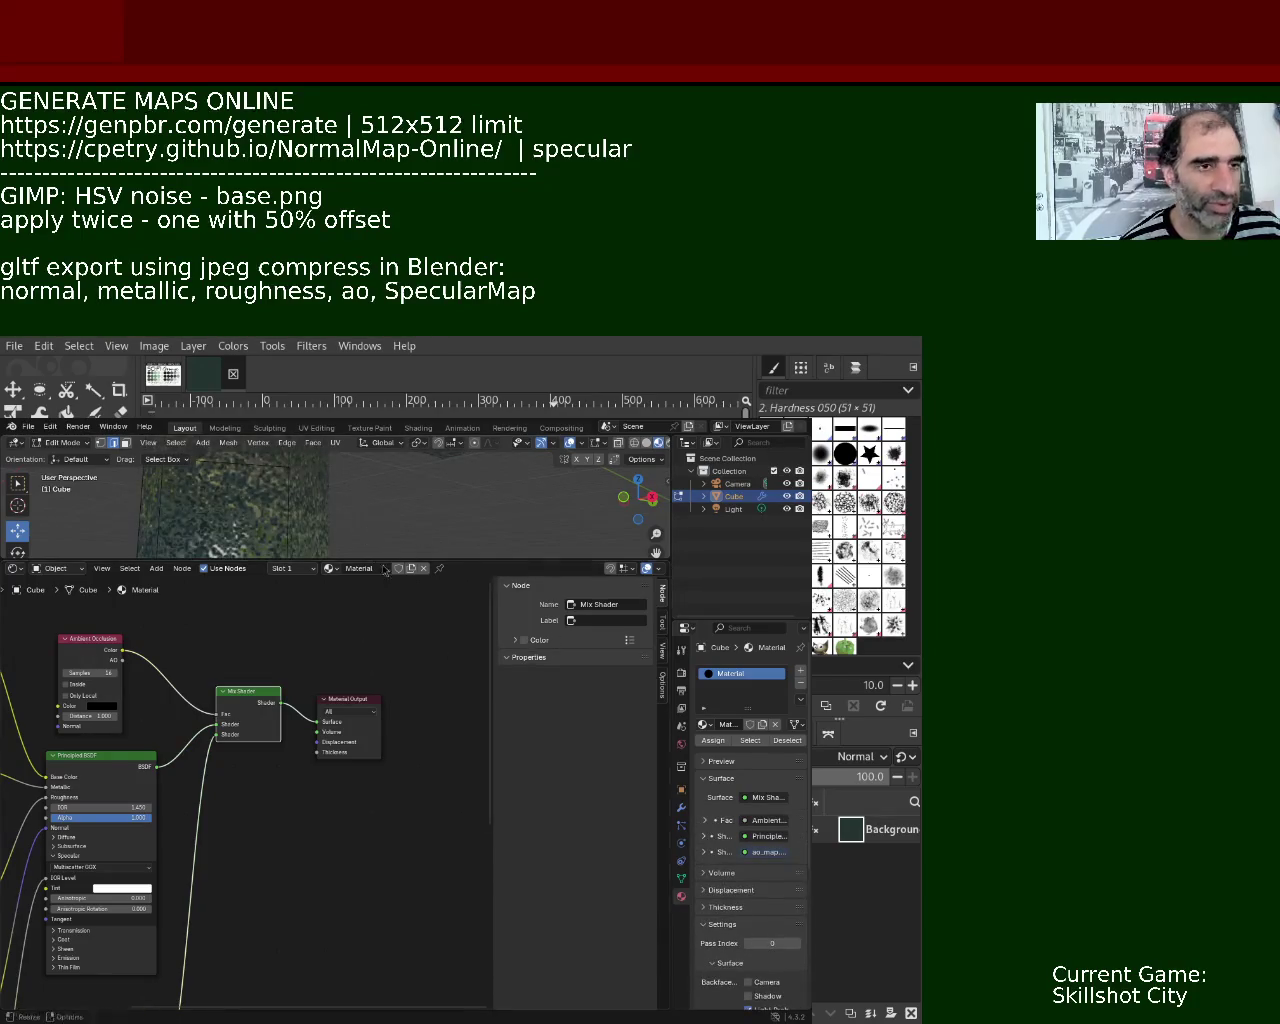
Enlarge the 3D view and orbit around the green-textured character.
left_click_drag(404, 560, 404, 750)
mouse_move(292, 657)
middle_mouse_down()
mouse_move(297, 523)
mouse_move(347, 638)
middle_mouse_up()
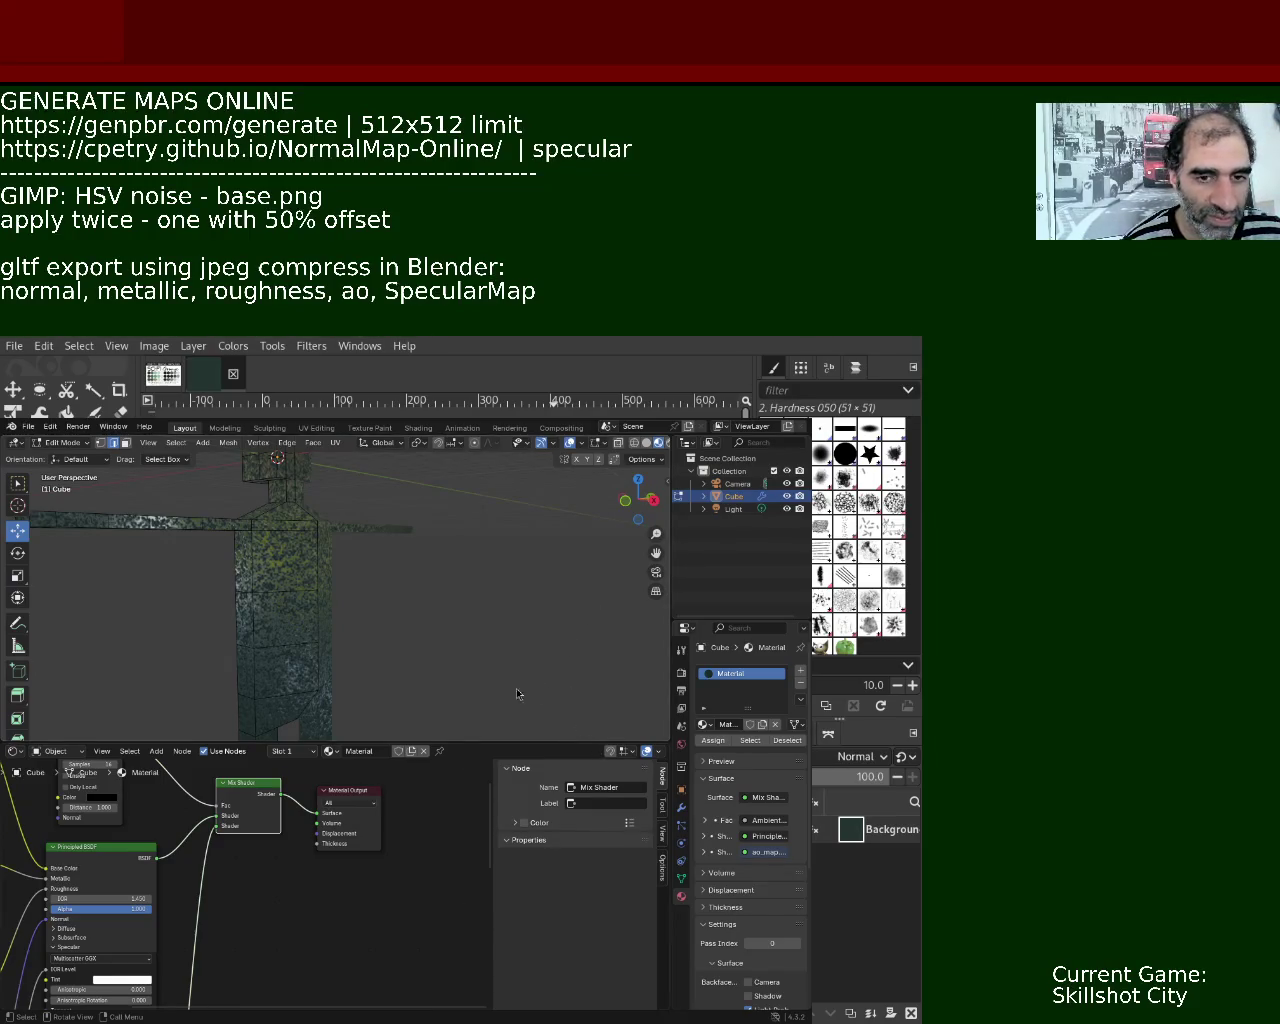
left_click_drag(490, 737, 488, 840)
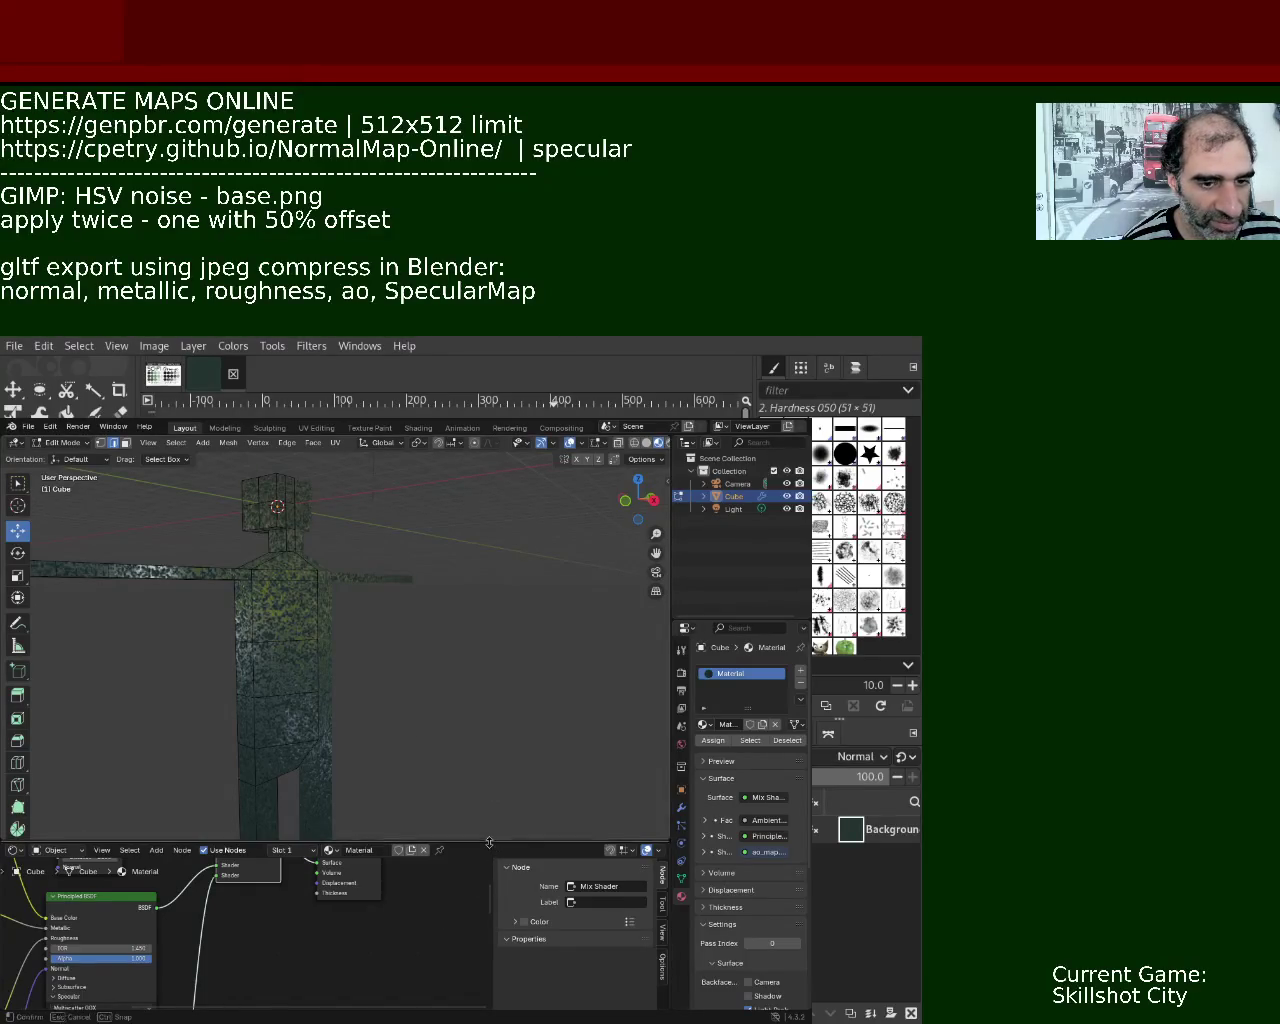
Resize the node area and switch it to the UV Editor.
left_click_drag(490, 842, 444, 684)
left_click(12, 690)
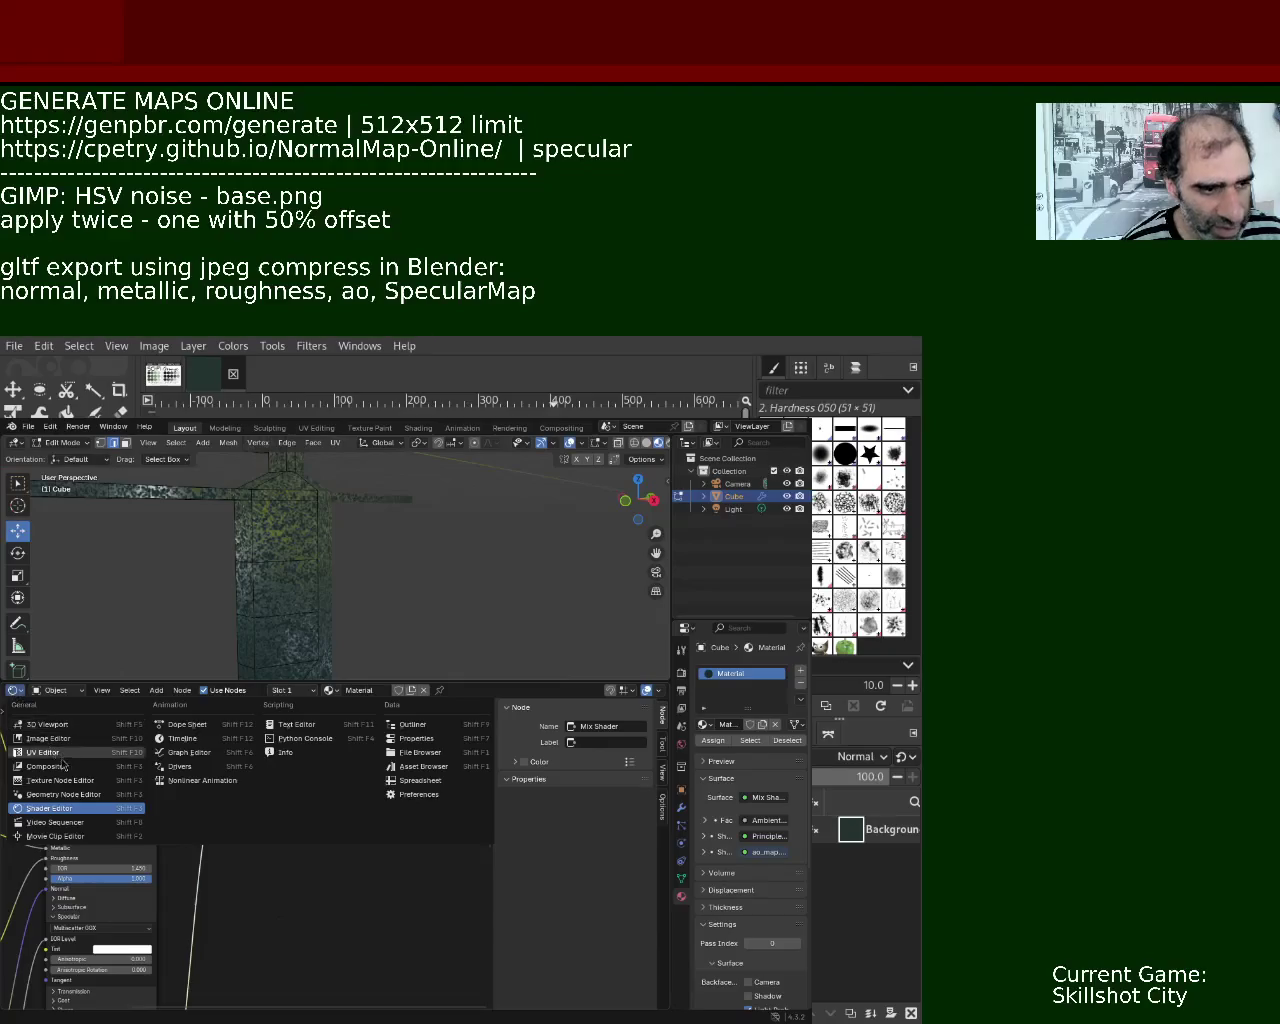
left_click(62, 753)
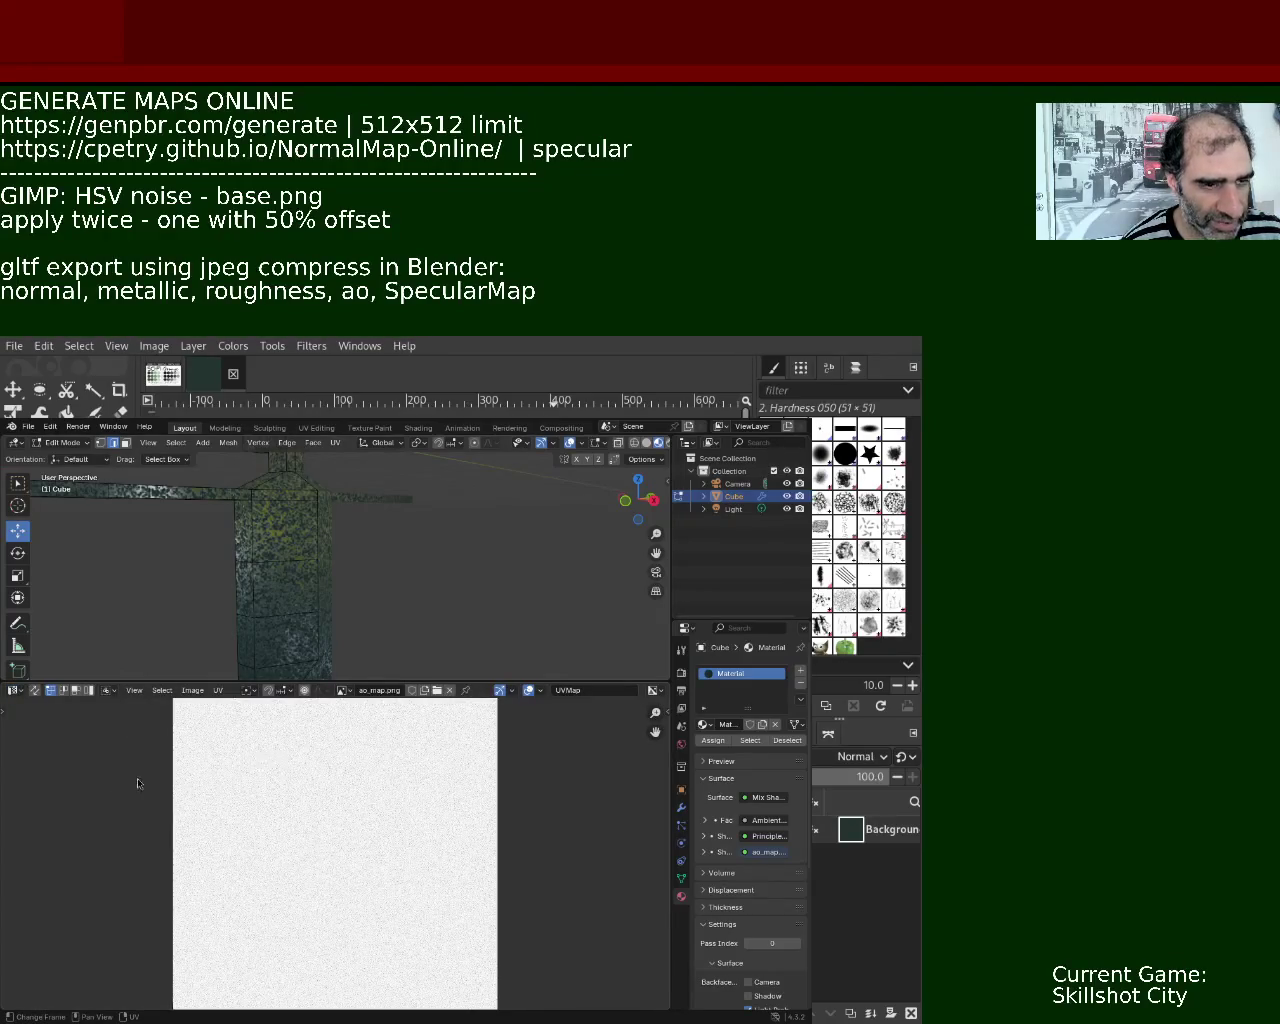
Select the entire character mesh and resize the split so its UVs show over ao_map.png.
scroll(171, 808, "down", 2)
key("a")
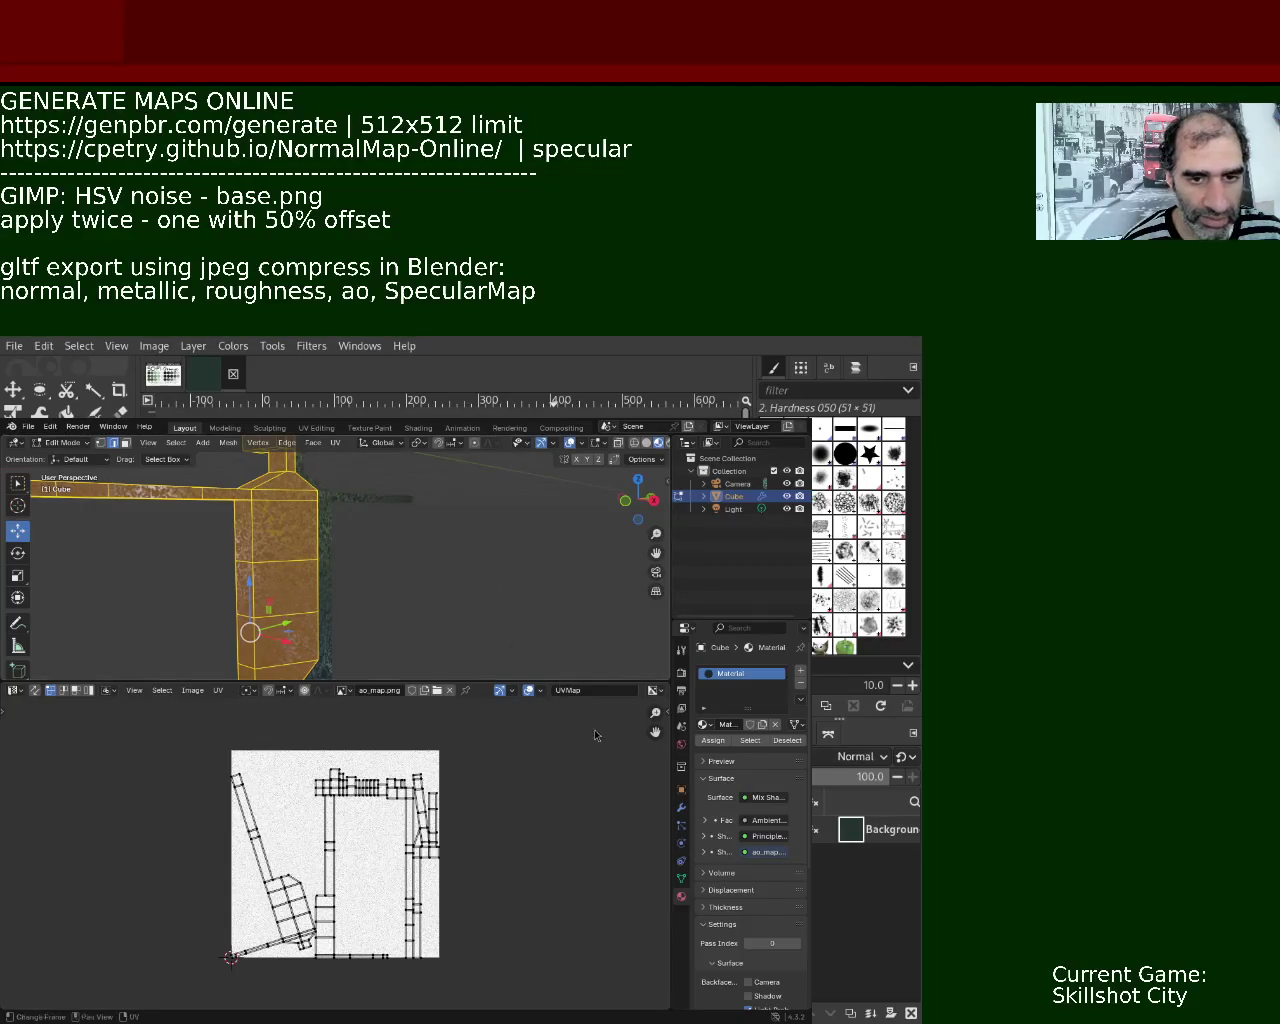
mouse_move(571, 683)
left_mouse_down()
mouse_move(575, 806)
mouse_move(605, 637)
mouse_move(560, 662)
left_mouse_up()
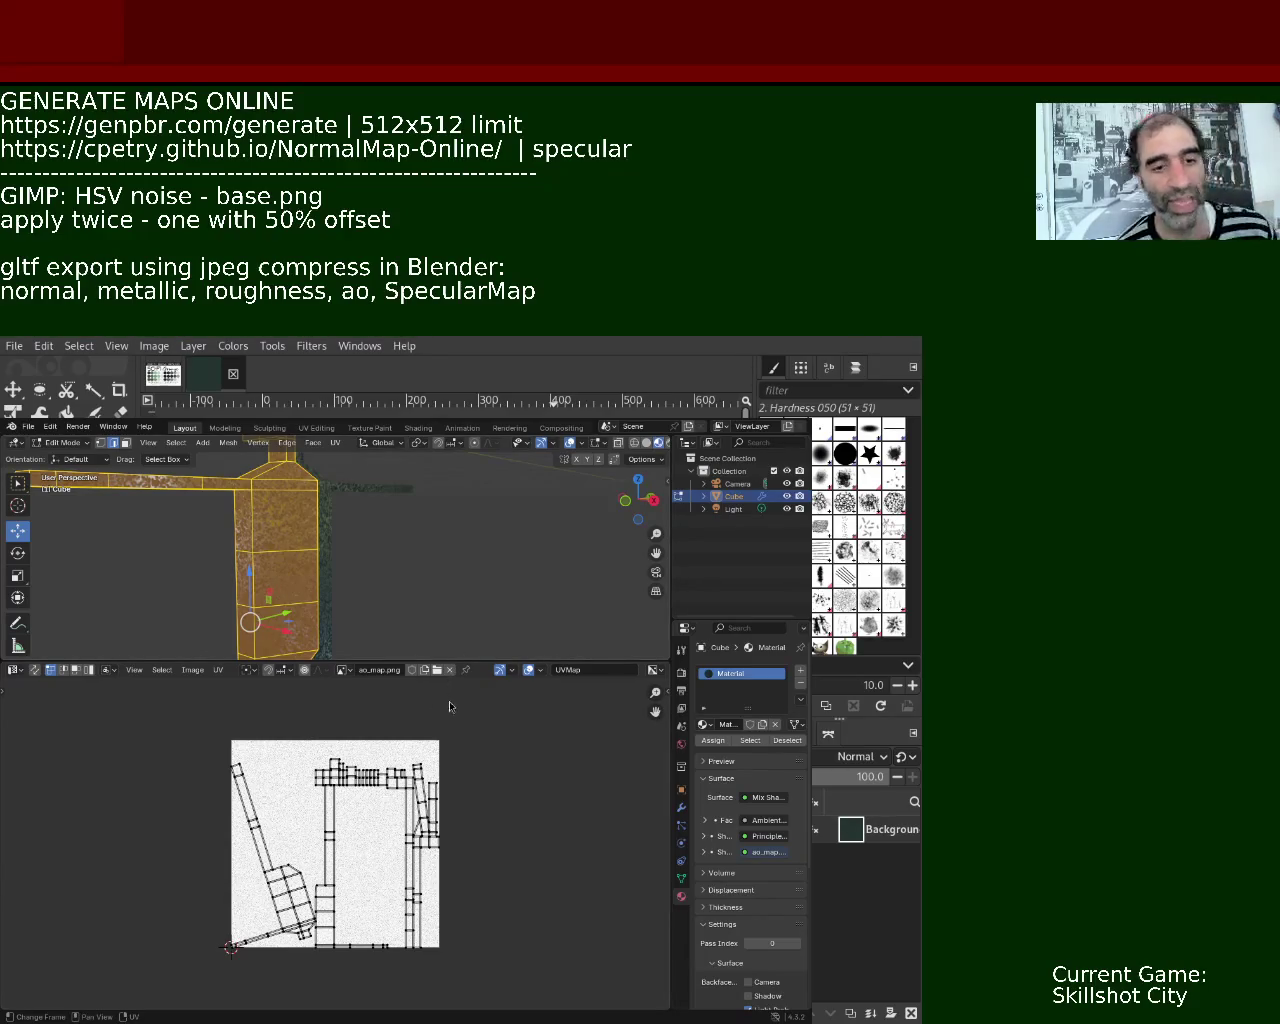
Select all UV islands and scale them up roughly 4x, well past ao_map.png's edges.
key("a")
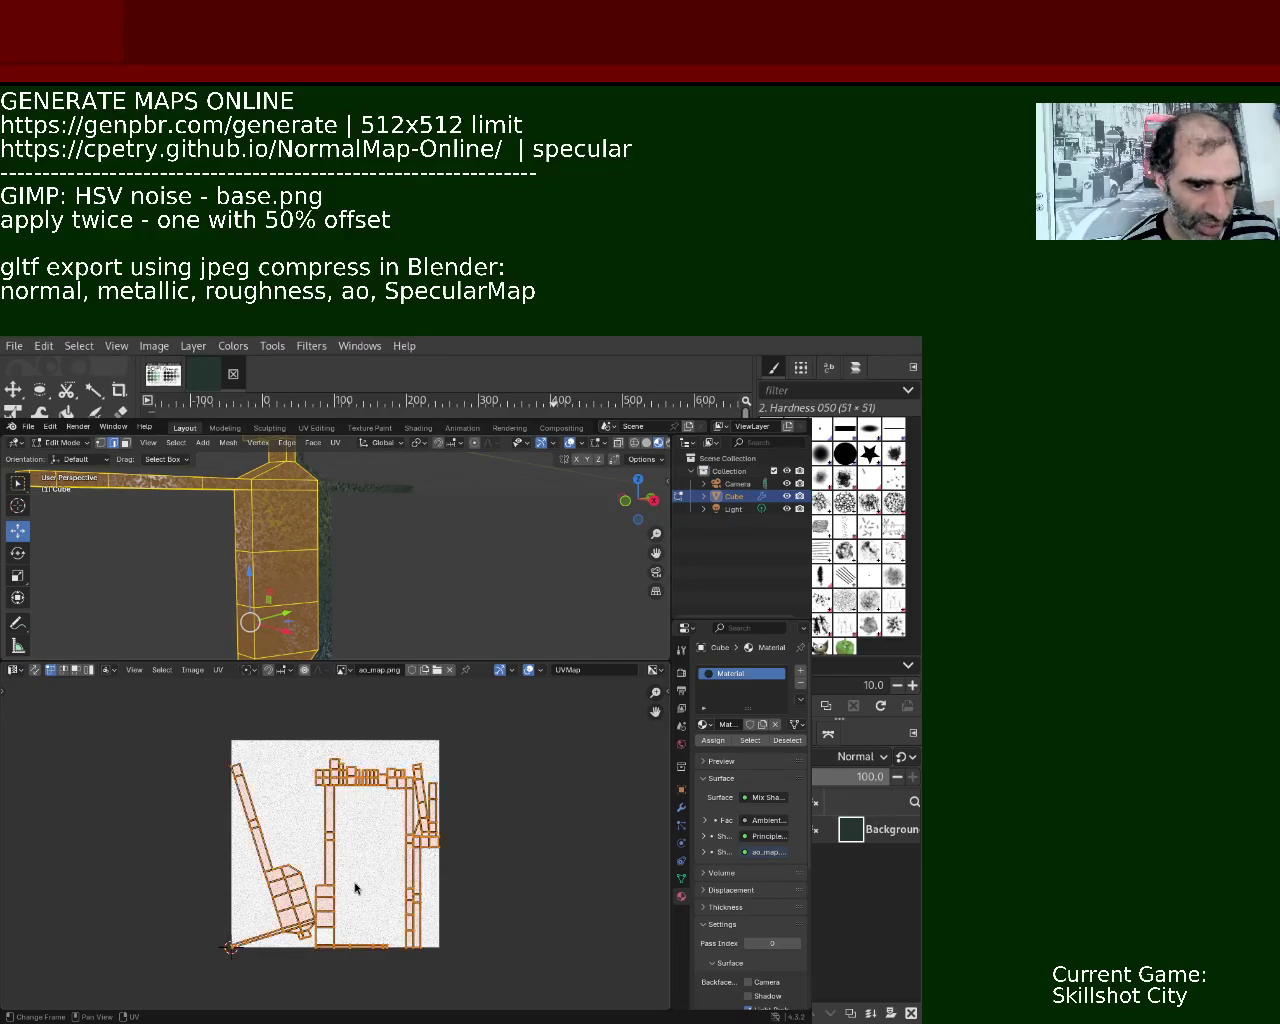
key("s")
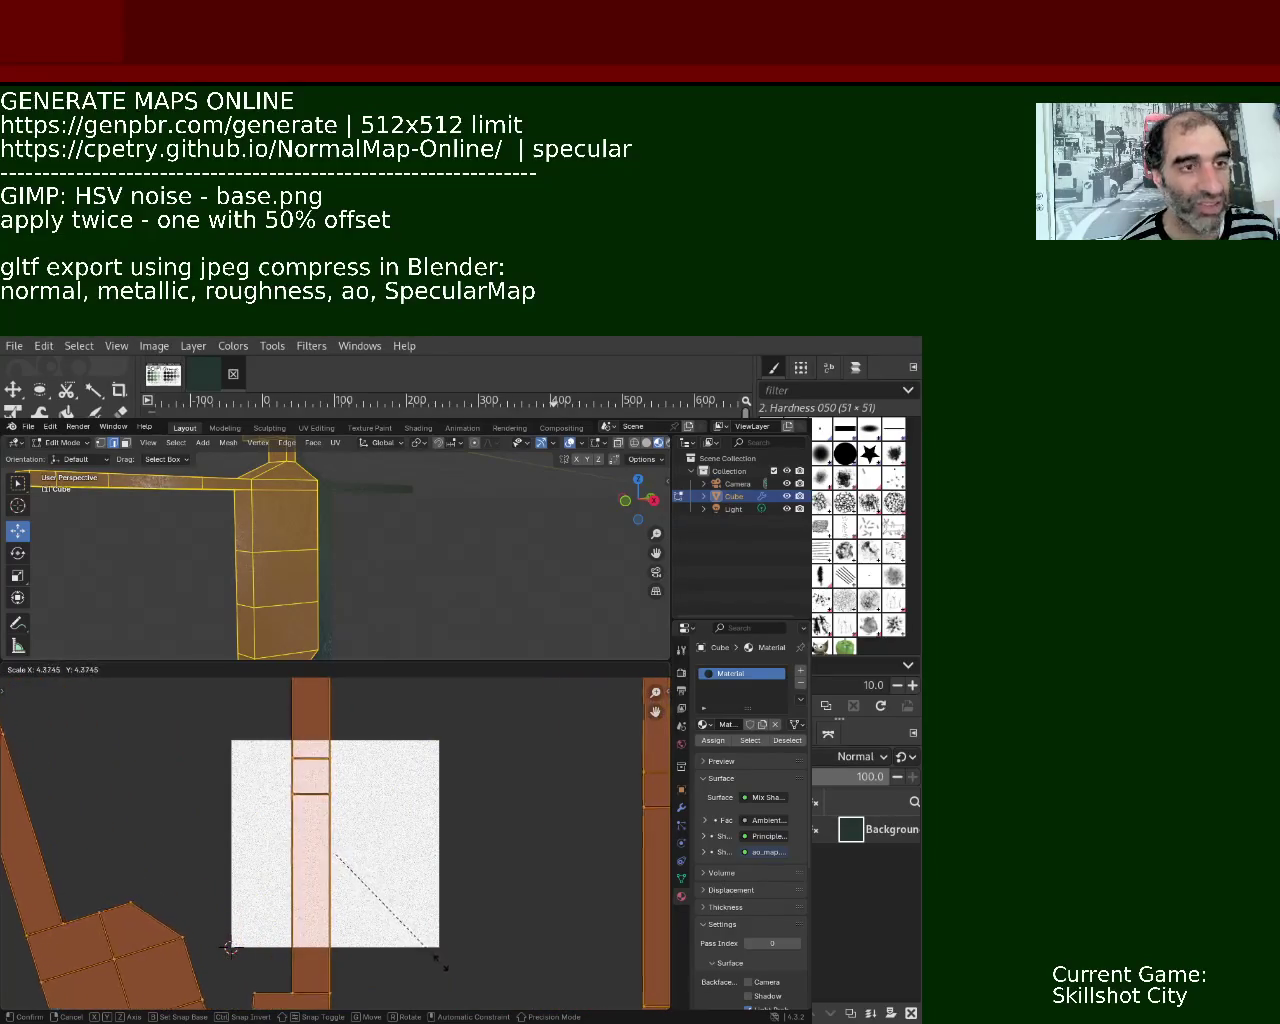
left_click(543, 772)
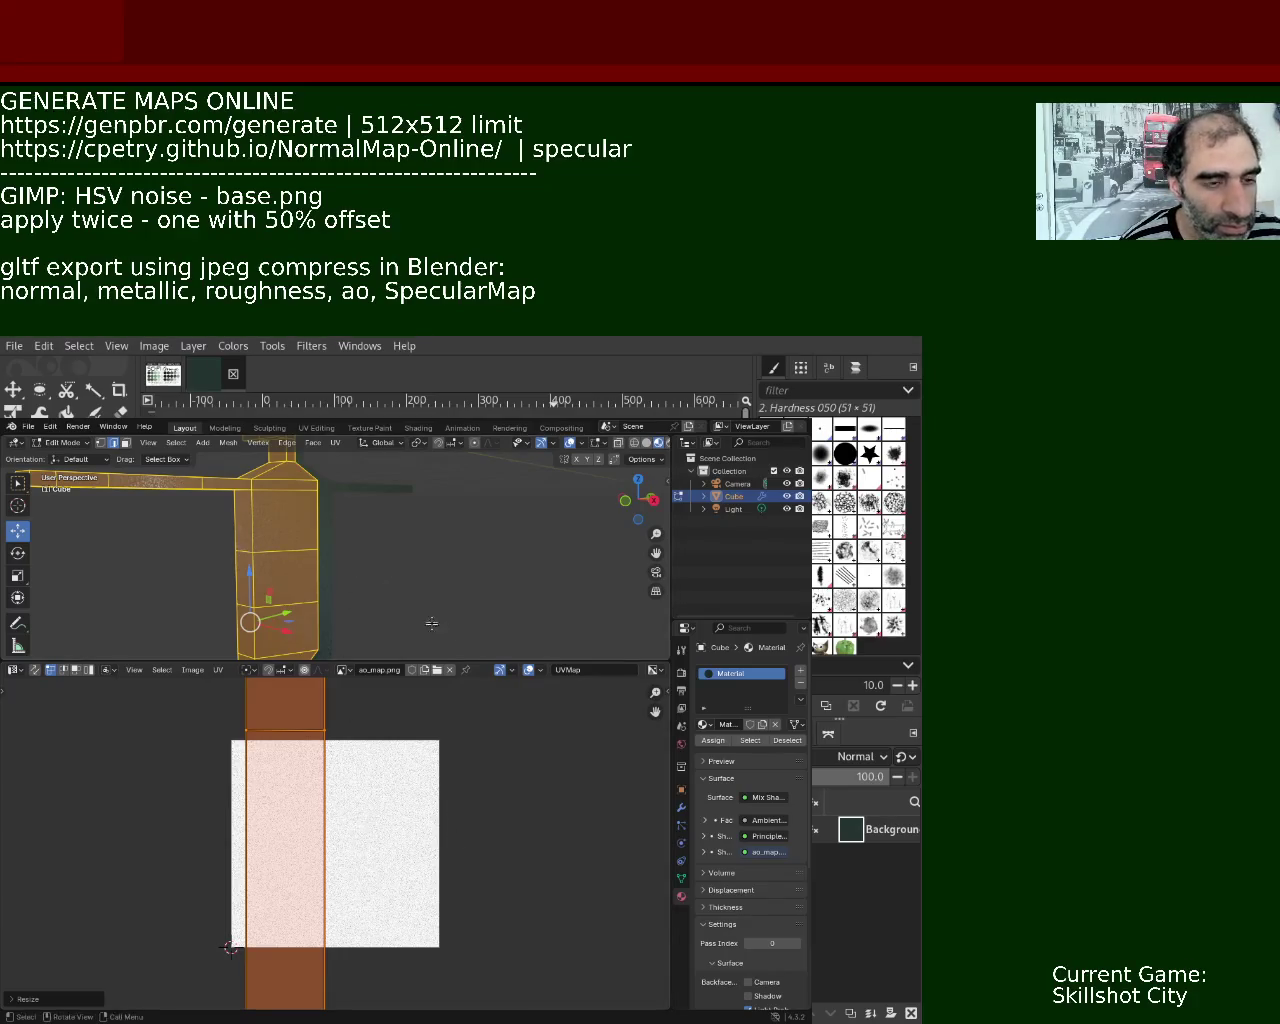
left_click_drag(470, 661, 470, 728)
Scale the UV islands up further, then orbit and zoom to inspect the finer noise on the mesh.
mouse_move(380, 700)
middle_mouse_down()
mouse_move(371, 608)
mouse_move(391, 620)
mouse_move(359, 590)
mouse_move(368, 610)
middle_mouse_up()
key("s")
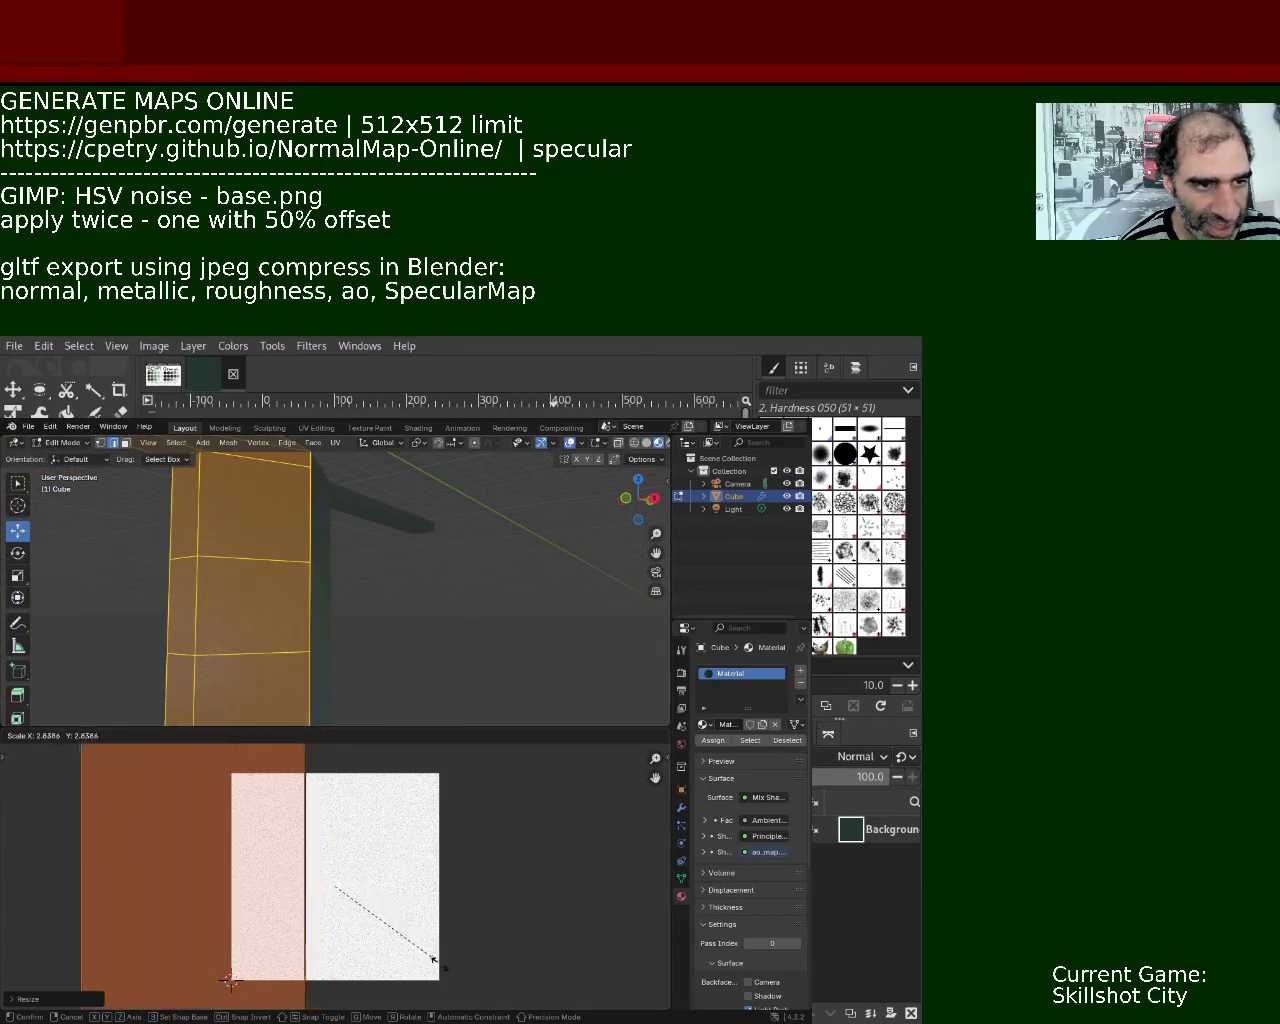
left_click(436, 960)
mouse_move(413, 670)
middle_mouse_down()
mouse_move(300, 655)
mouse_move(269, 539)
mouse_move(279, 584)
mouse_move(257, 554)
middle_mouse_up()
scroll(269, 539, "up", 3)
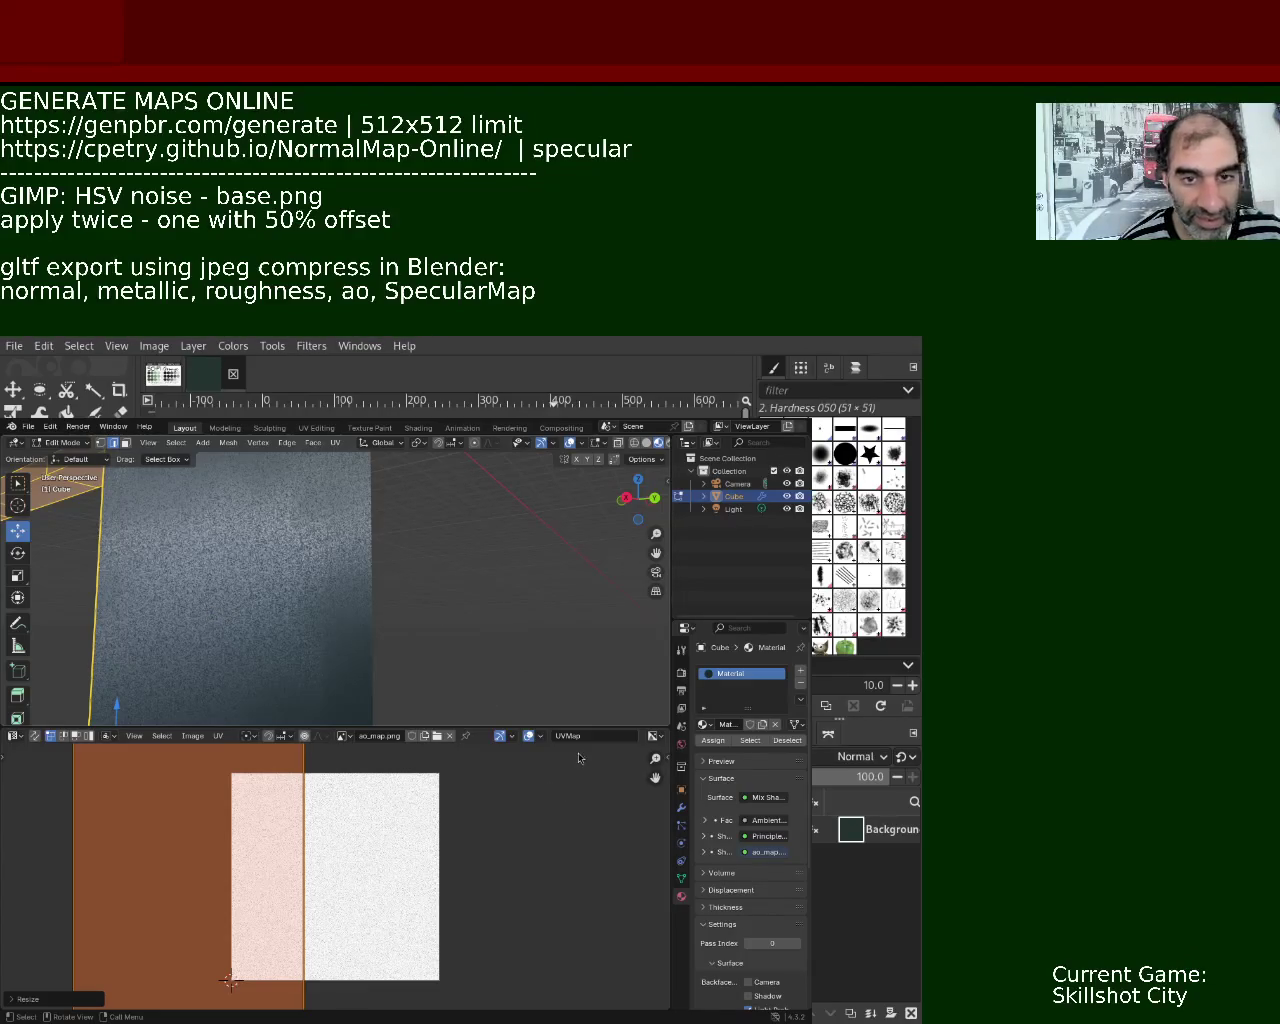
mouse_move(370, 606)
middle_mouse_down()
mouse_move(276, 557)
mouse_move(265, 625)
mouse_move(285, 641)
middle_mouse_up()
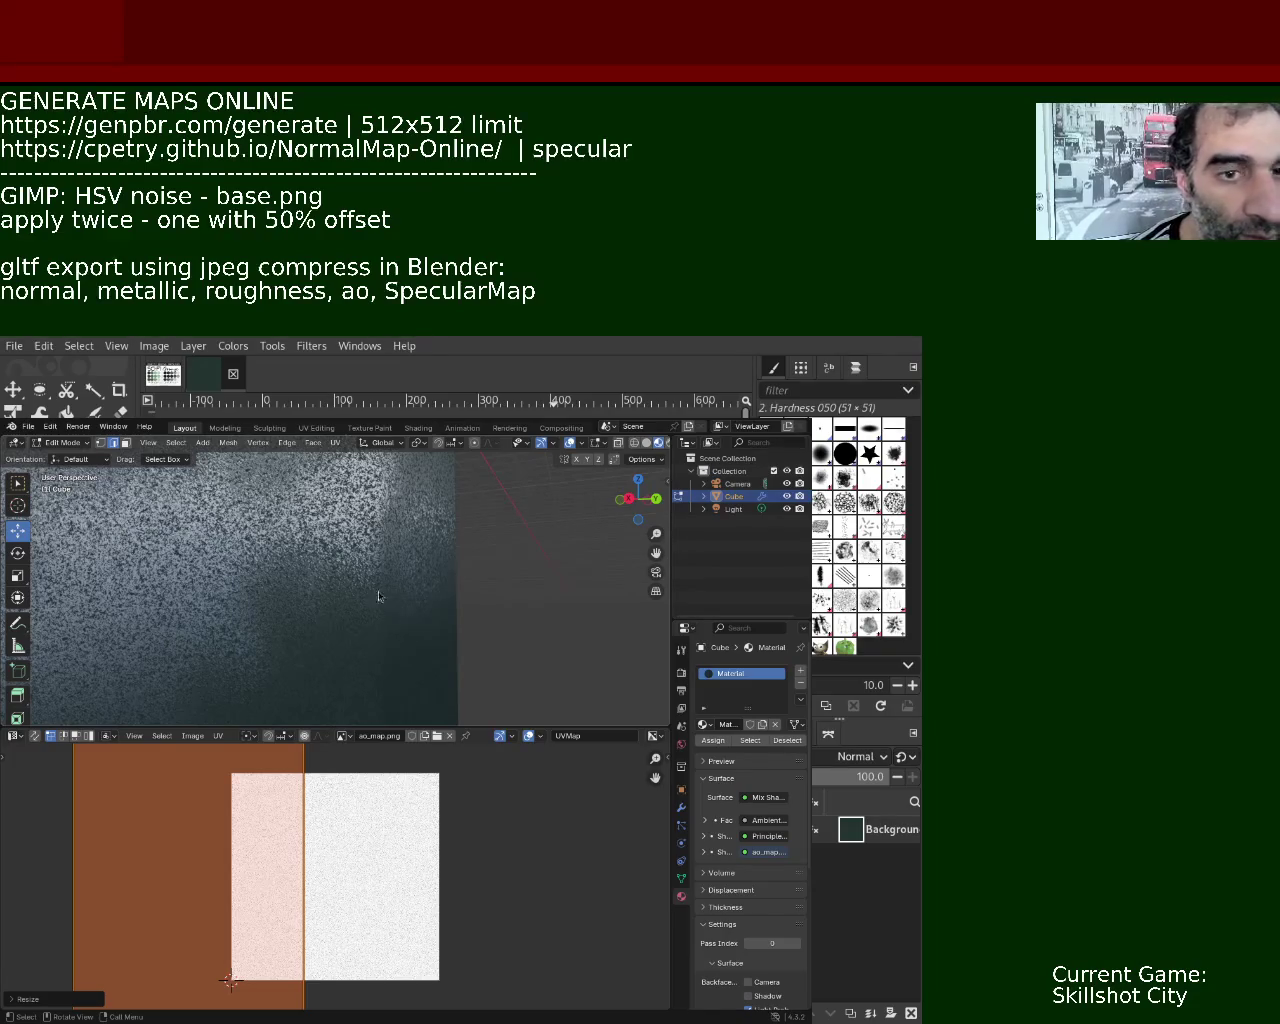
Orbit and zoom out to check the noise density, then begin scaling the UV island again.
mouse_move(286, 592)
middle_mouse_down()
mouse_move(268, 572)
mouse_move(253, 579)
mouse_move(323, 533)
middle_mouse_up()
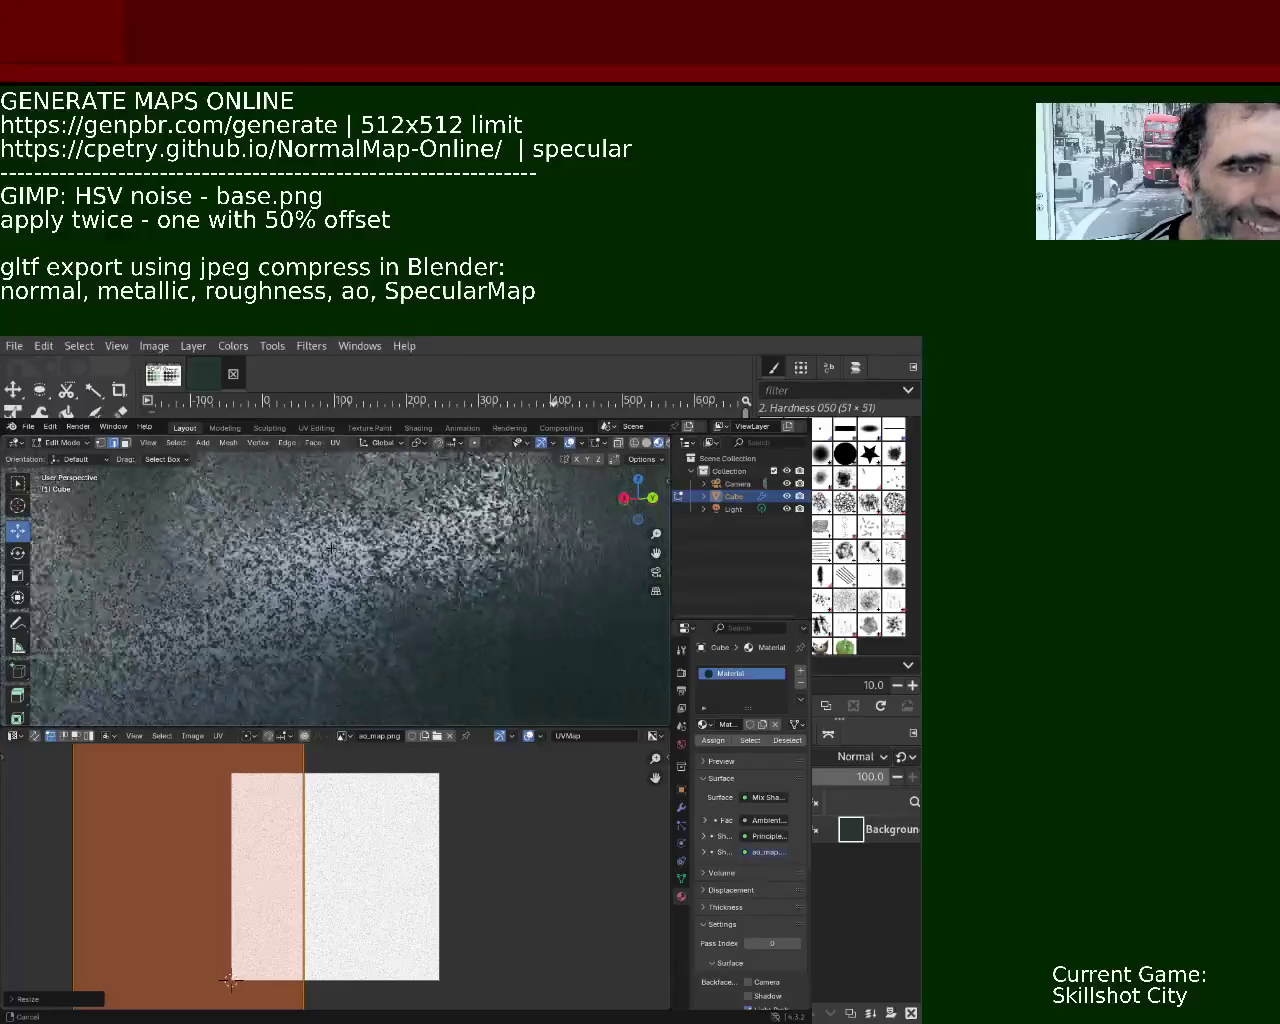
mouse_move(323, 533)
middle_mouse_down("ctrl")
mouse_move(262, 525)
mouse_move(290, 604)
middle_mouse_up("ctrl")
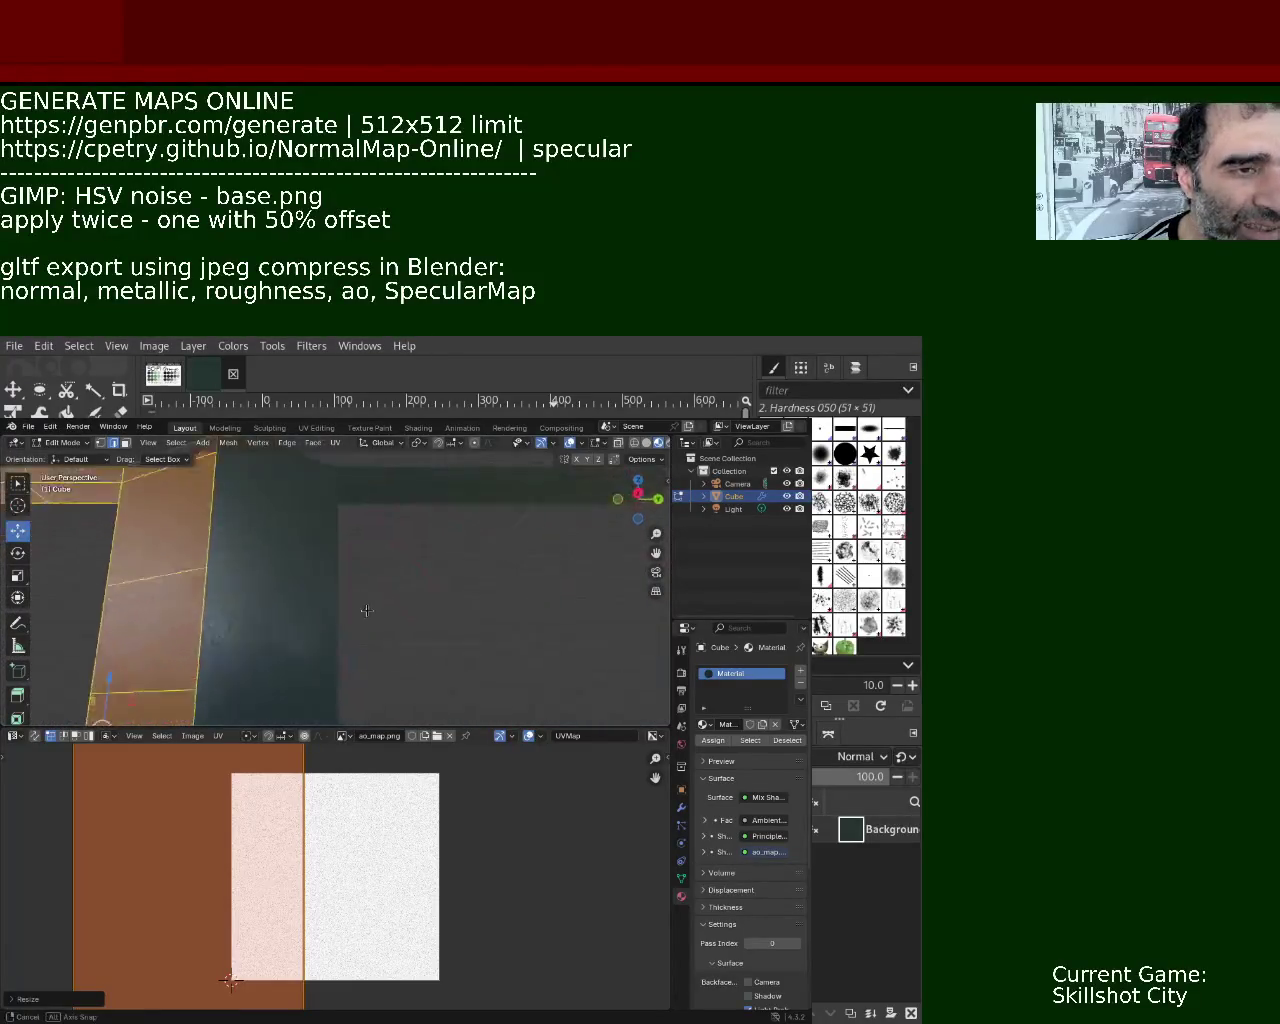
key("s")
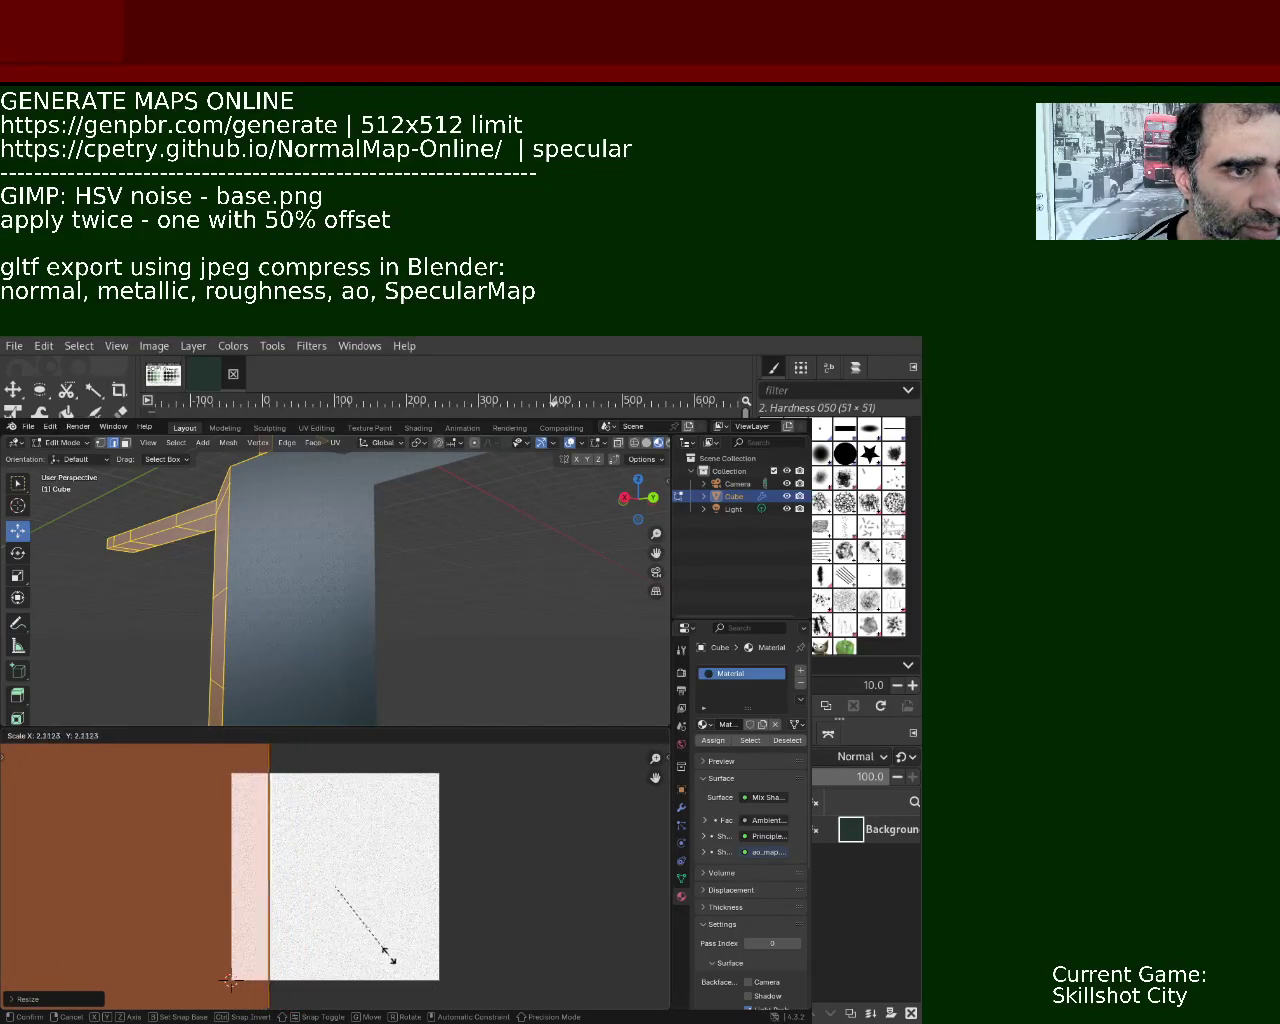
Confirm the UV island rescale and orbit around the cube to check the denser texture.
left_click(367, 940)
mouse_move(282, 708)
middle_mouse_down()
mouse_move(275, 548)
mouse_move(236, 600)
mouse_move(256, 562)
middle_mouse_up()
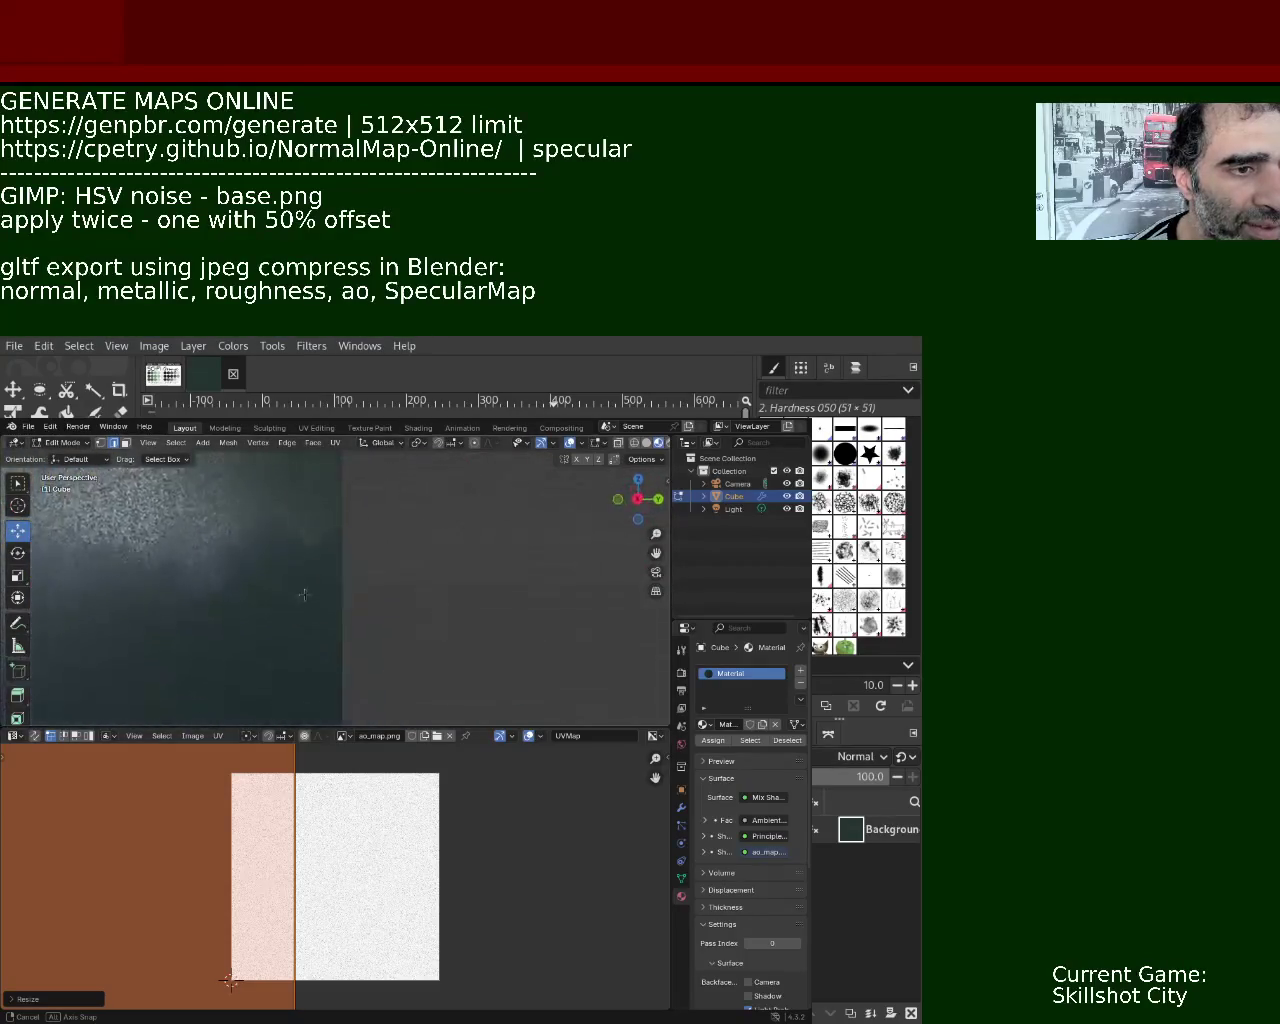
middle_click_drag(256, 562, 256, 584)
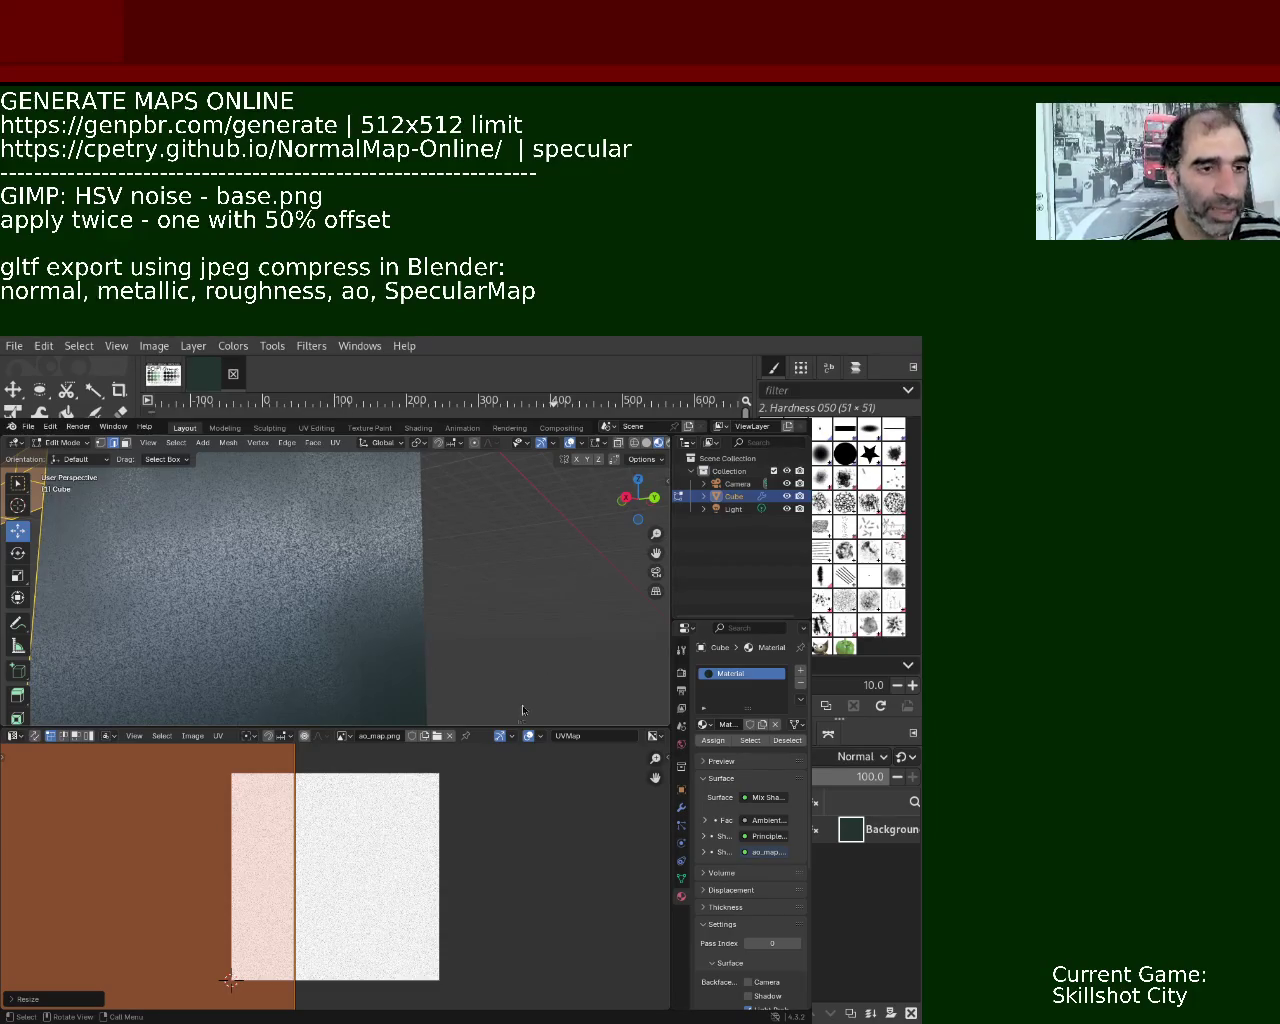
mouse_move(229, 573)
middle_mouse_down()
mouse_move(325, 582)
mouse_move(300, 567)
mouse_move(359, 611)
mouse_move(306, 611)
mouse_move(276, 547)
mouse_move(204, 570)
mouse_move(300, 535)
middle_mouse_up()
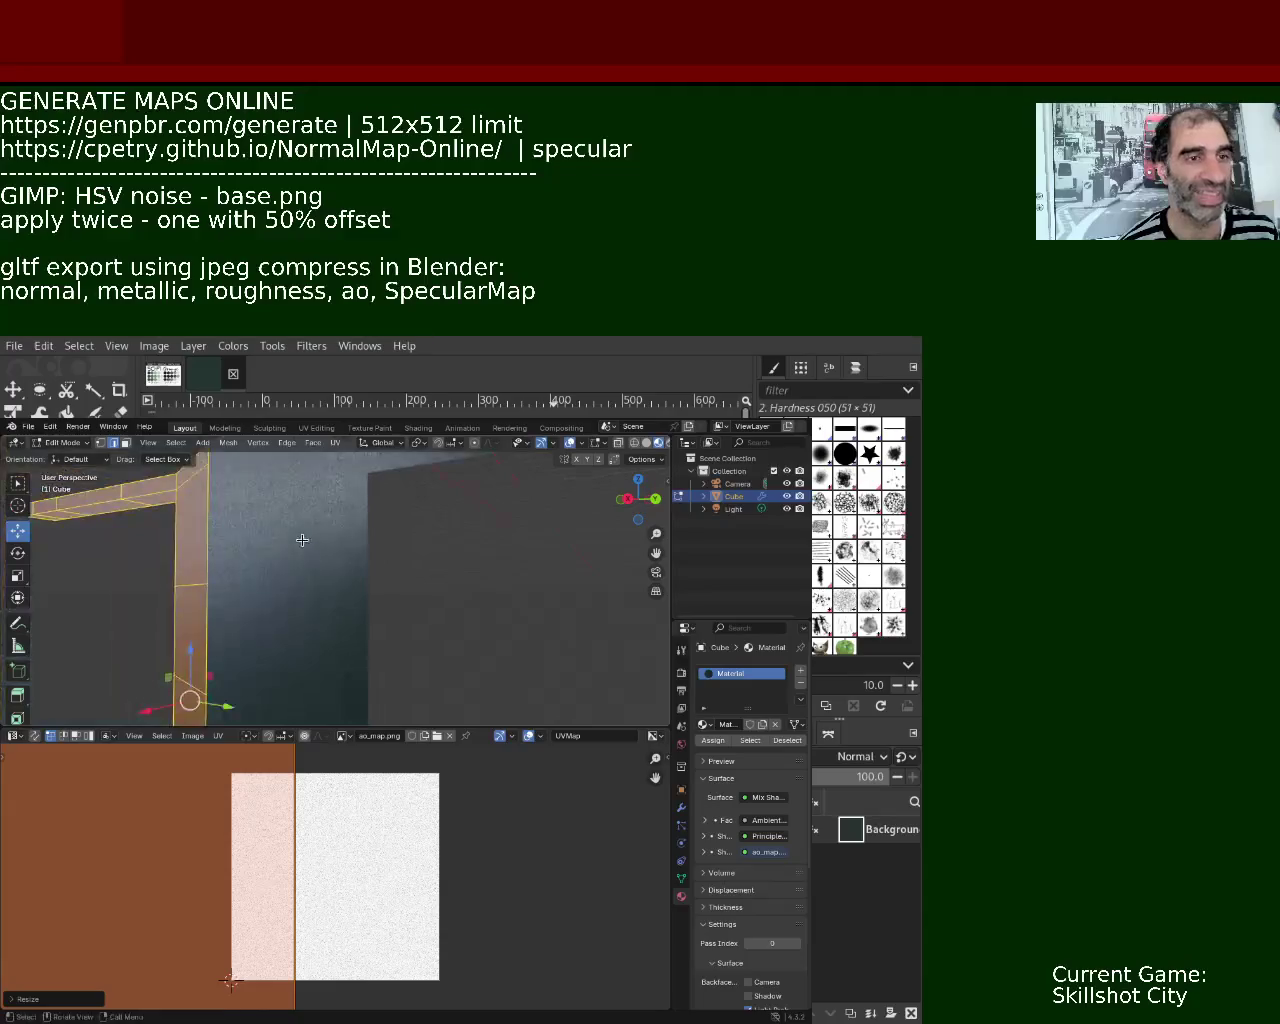
left_click_drag(676, 490, 706, 490)
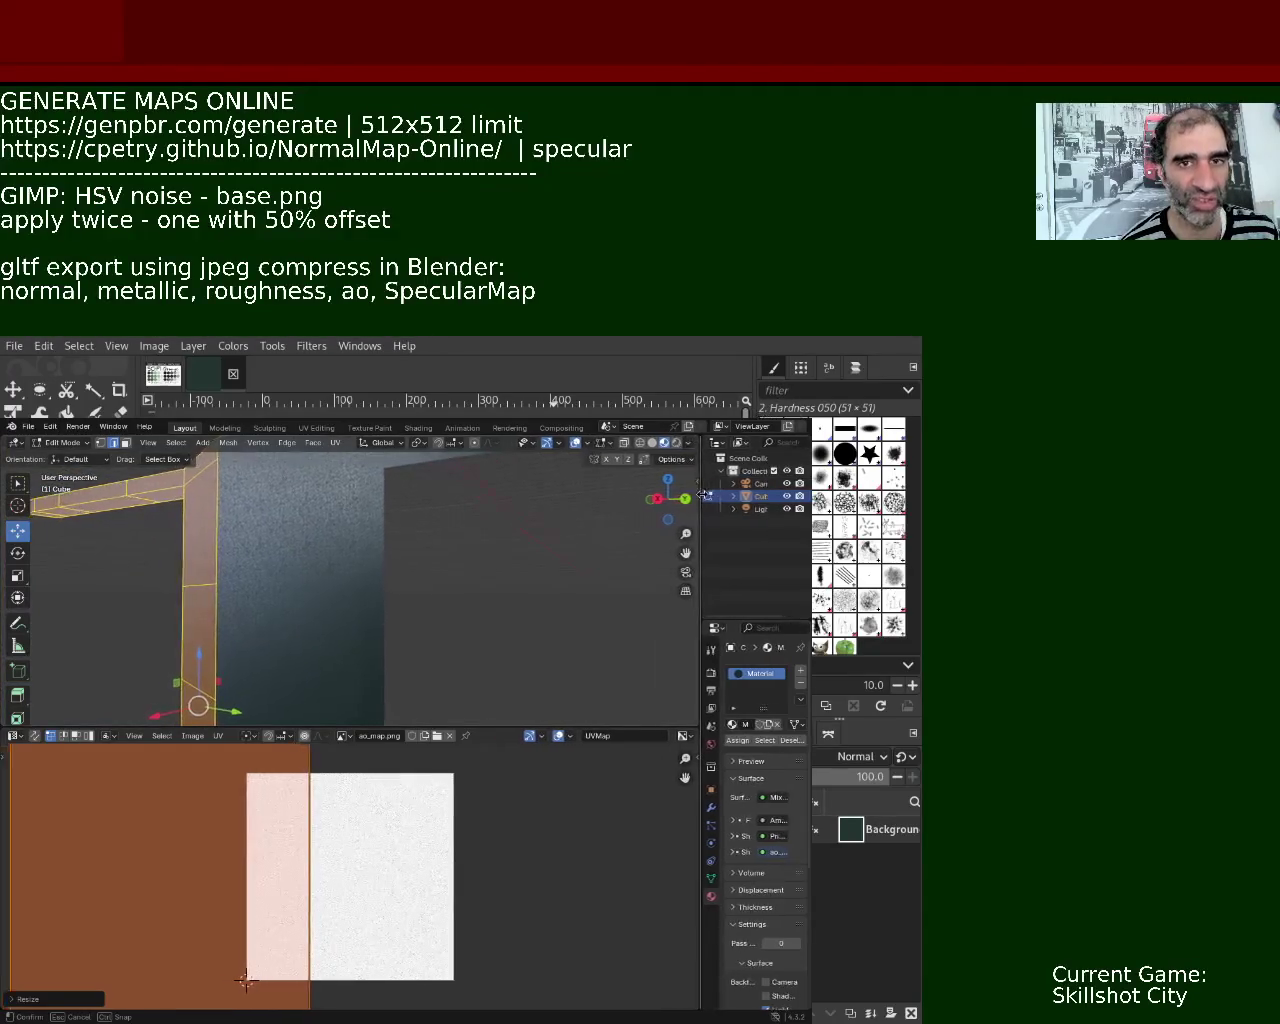
Switch to rendered shading, enlarge the 3D view, and zoom onto a cube face to inspect the noise.
left_click(676, 442)
mouse_move(560, 560)
middle_mouse_down()
mouse_move(257, 606)
mouse_move(378, 591)
middle_mouse_up()
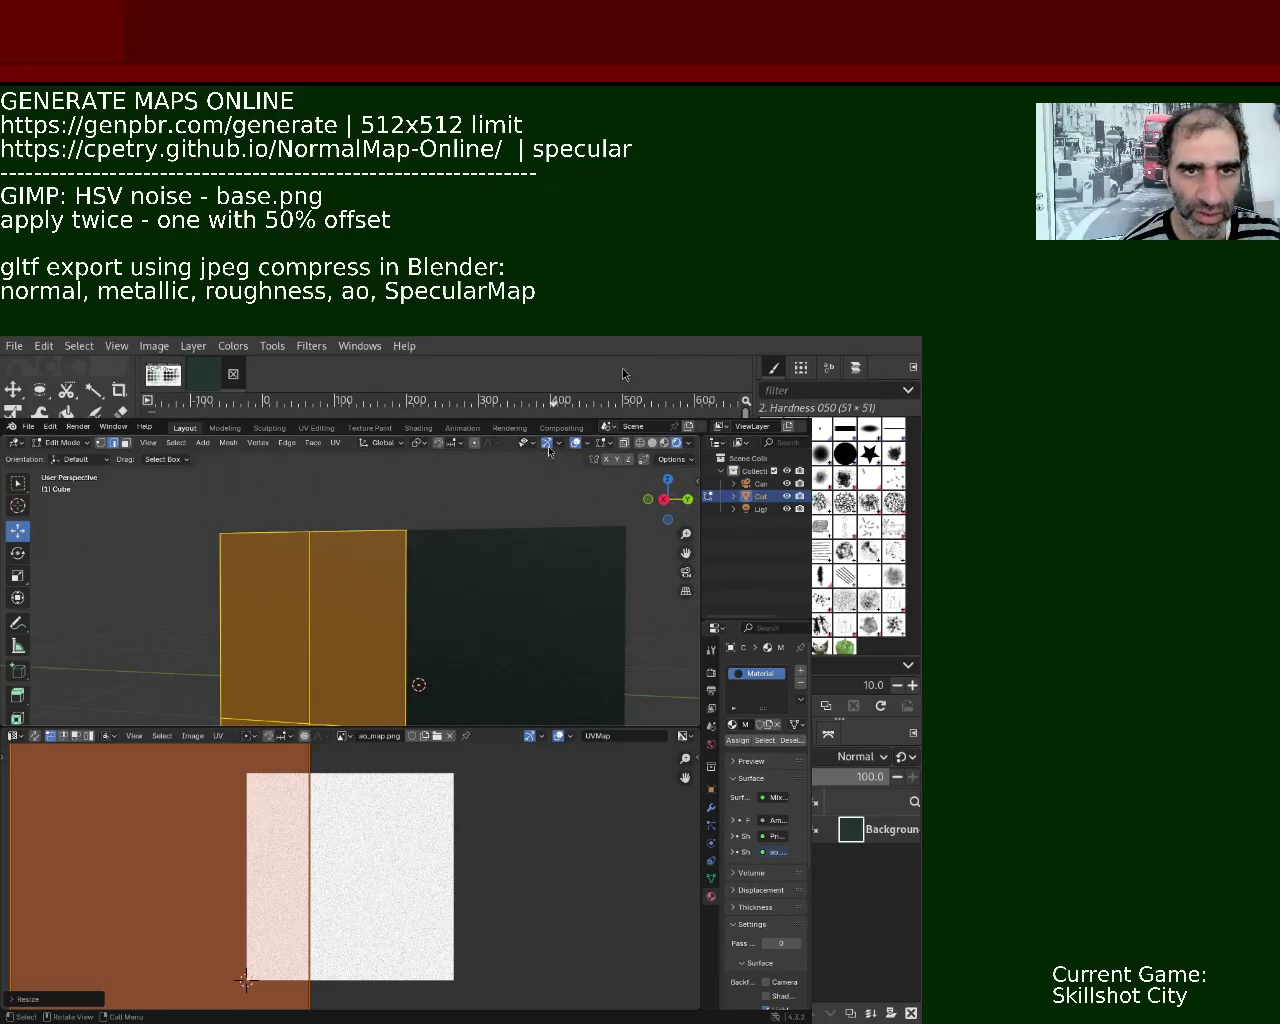
mouse_move(530, 560)
middle_mouse_down()
mouse_move(493, 547)
mouse_move(514, 551)
mouse_move(511, 529)
mouse_move(488, 531)
mouse_move(437, 583)
mouse_move(420, 549)
mouse_move(356, 531)
mouse_move(383, 549)
mouse_move(393, 533)
middle_mouse_up()
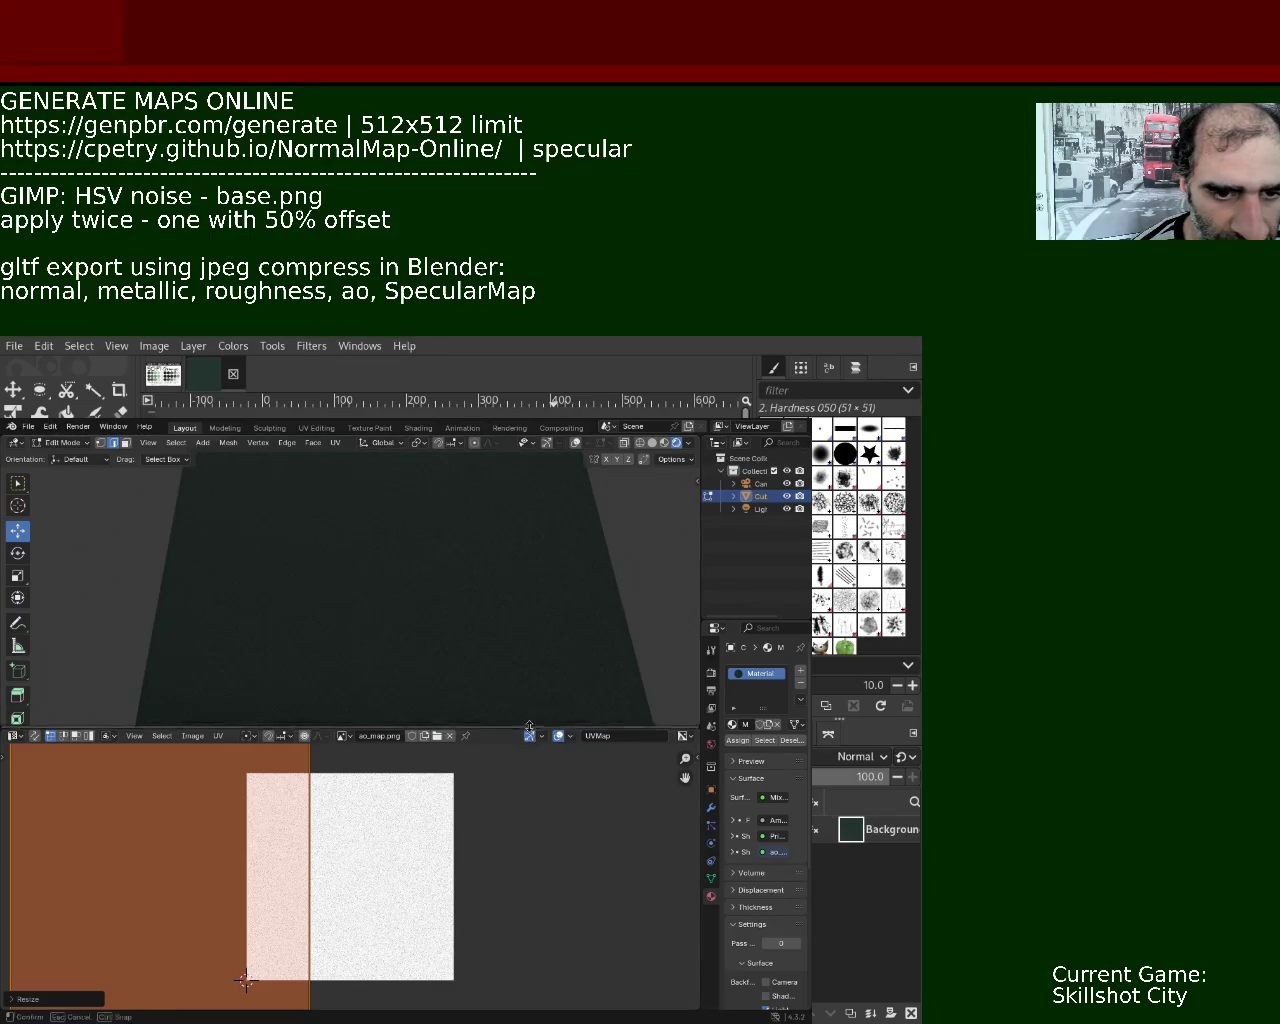
left_click_drag(527, 728, 495, 950)
mouse_move(410, 688)
middle_mouse_down()
mouse_move(429, 757)
mouse_move(429, 729)
middle_mouse_up()
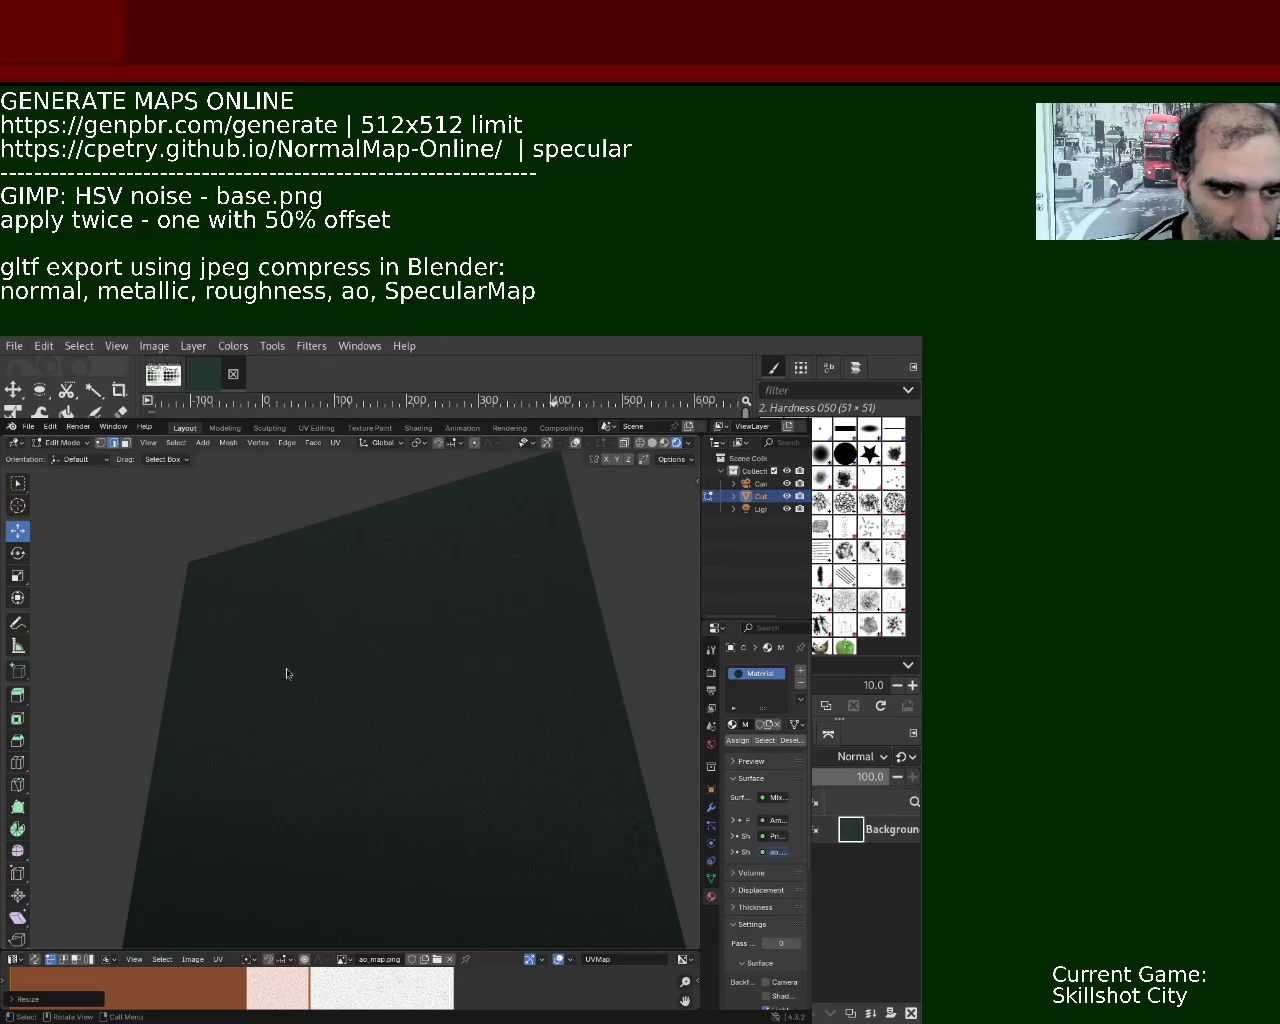
mouse_move(573, 775)
middle_mouse_down("ctrl")
mouse_move(443, 688)
mouse_move(429, 703)
mouse_move(446, 743)
mouse_move(397, 692)
mouse_move(446, 771)
mouse_move(403, 757)
mouse_move(389, 694)
mouse_move(457, 731)
mouse_move(492, 838)
mouse_move(440, 794)
mouse_move(443, 737)
mouse_move(424, 708)
mouse_move(400, 706)
mouse_move(383, 649)
mouse_move(408, 709)
mouse_move(383, 666)
mouse_move(343, 649)
mouse_move(222, 698)
mouse_move(377, 664)
middle_mouse_up("ctrl")
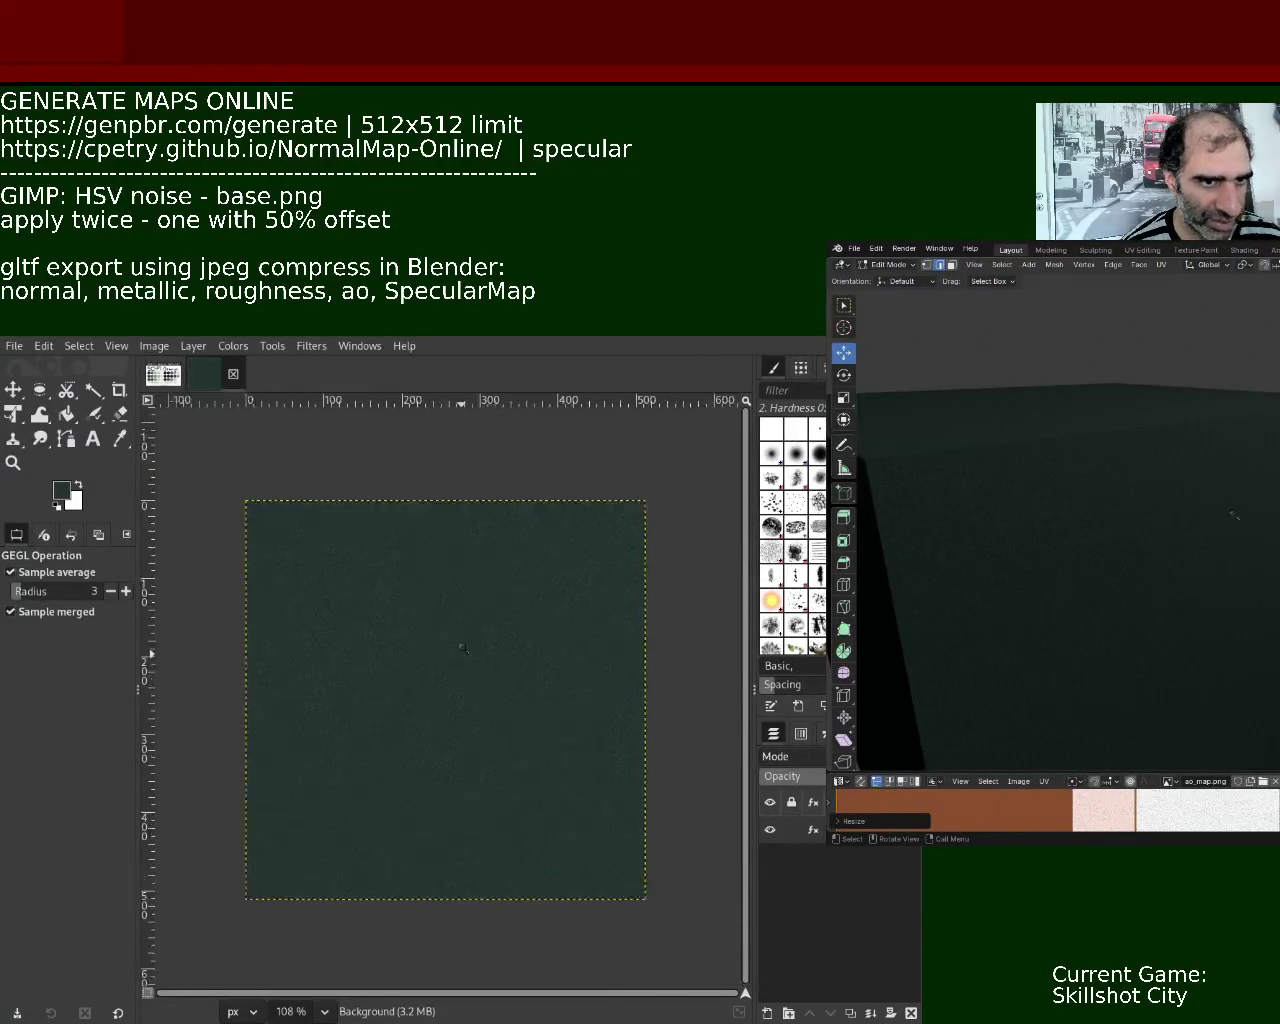
Zoom in and out on the 512-pixel dark-green noise texture in GIMP, then return to Blender.
scroll(446, 697, "up", 5, "ctrl")
scroll(545, 726, "down", 2, "ctrl")
scroll(545, 726, "down", 2, "ctrl")
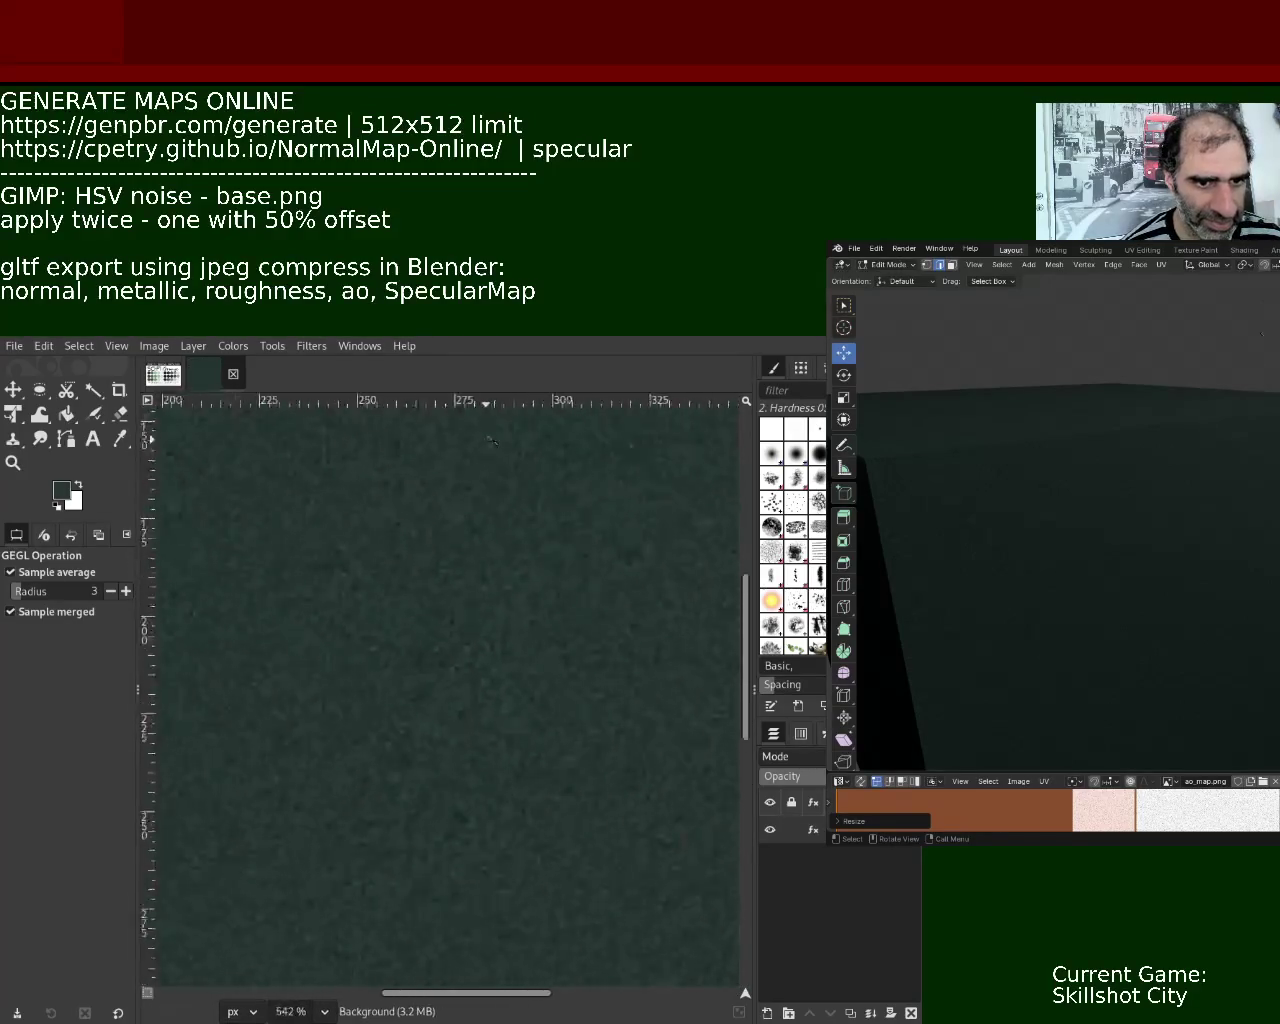
scroll(545, 726, "down", 1, "ctrl")
scroll(545, 726, "down", 1, "ctrl")
scroll(545, 726, "up", 2, "ctrl")
scroll(540, 700, "up", 1, "ctrl")
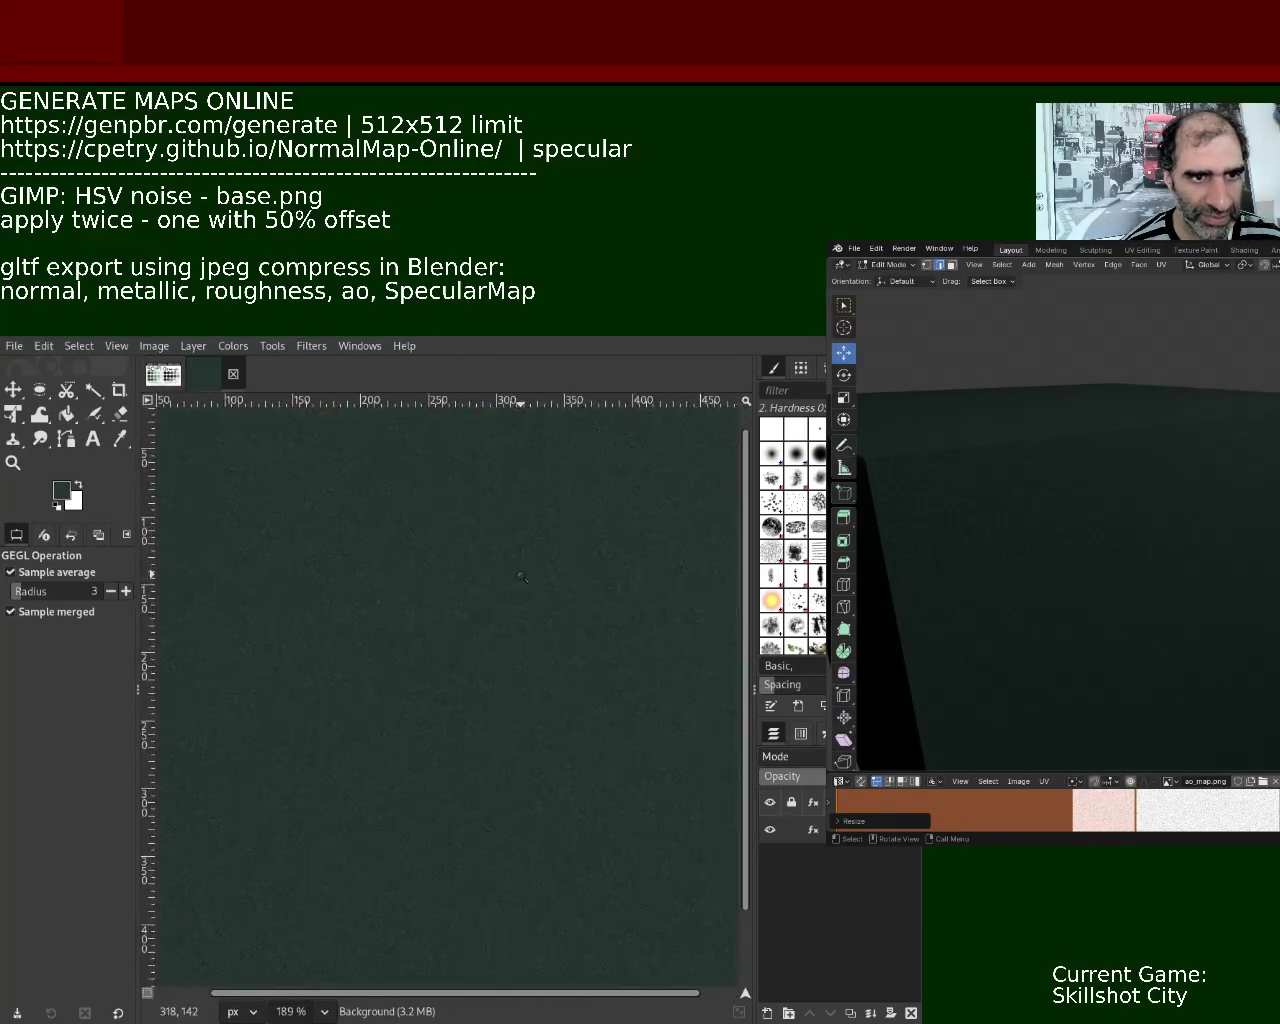
scroll(518, 630, "down", 1, "ctrl")
scroll(518, 630, "down", 1, "ctrl")
scroll(518, 630, "up", 2, "ctrl")
scroll(519, 632, "up", 1, "ctrl")
scroll(520, 634, "down", 2, "ctrl")
scroll(520, 634, "up", 1, "ctrl")
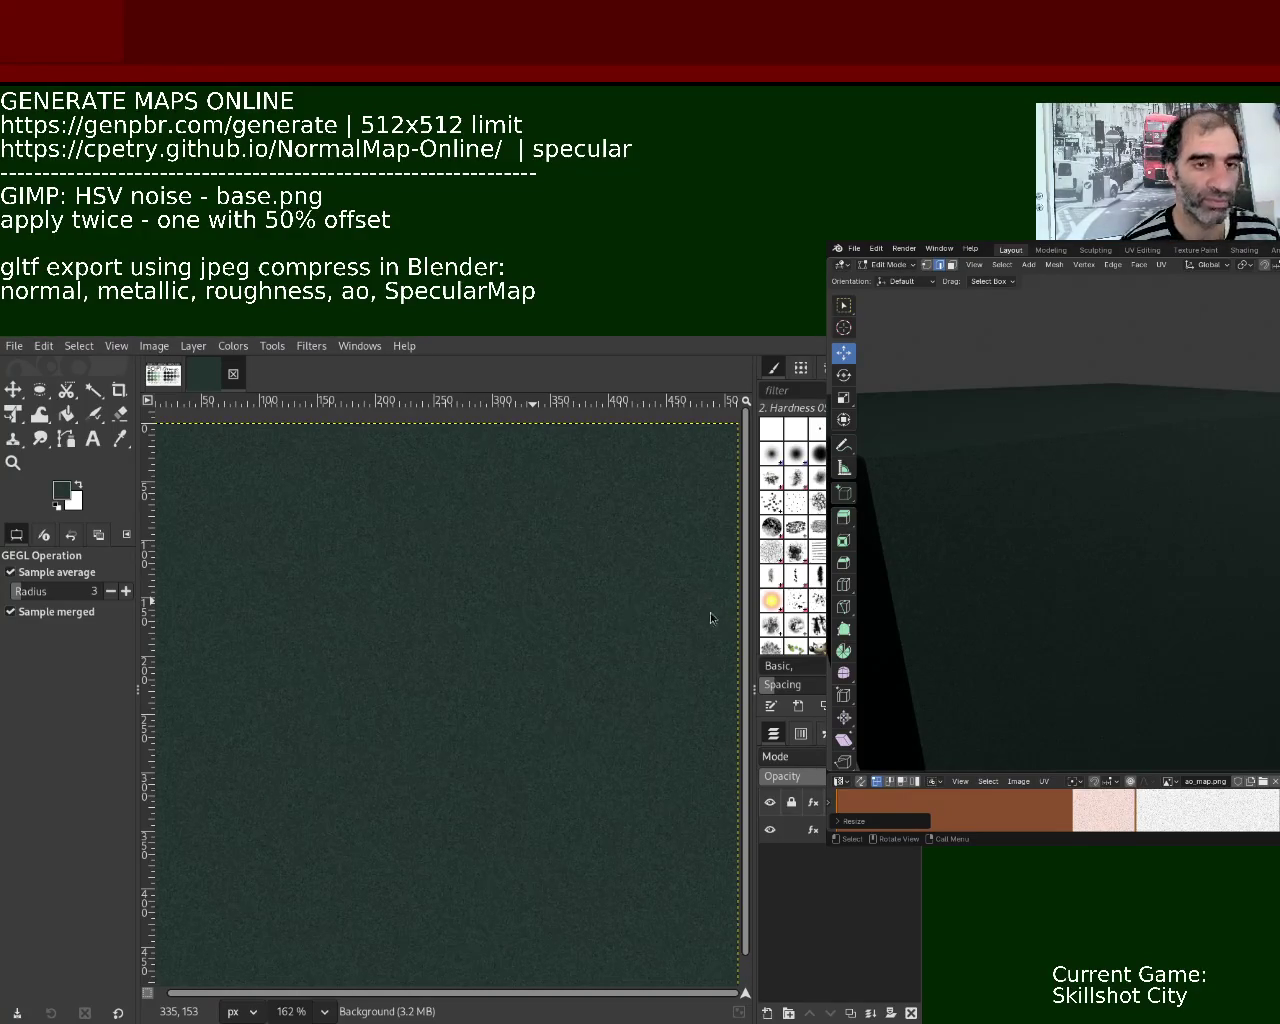
key("alt+Tab")
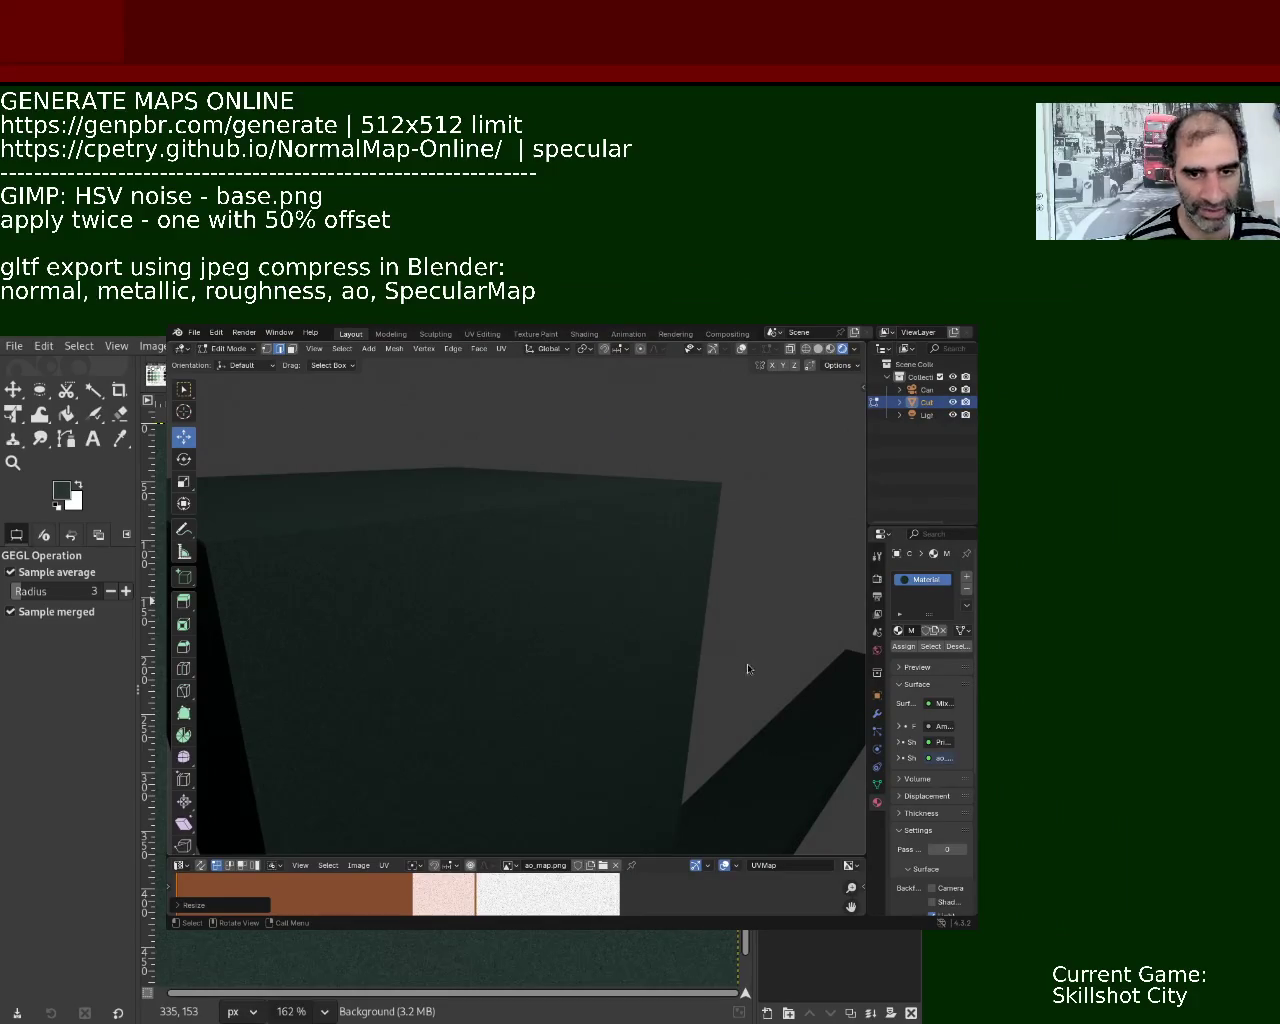
Orbit and zoom out from the cube face to view the character's blocky head and shoulders.
mouse_move(548, 589)
middle_mouse_down()
mouse_move(617, 605)
mouse_move(623, 672)
mouse_move(474, 574)
mouse_move(543, 534)
mouse_move(551, 571)
mouse_move(583, 577)
mouse_move(583, 606)
mouse_move(623, 650)
mouse_move(614, 669)
mouse_move(631, 691)
mouse_move(746, 646)
mouse_move(800, 680)
mouse_move(838, 633)
mouse_move(203, 681)
mouse_move(797, 623)
mouse_move(760, 651)
mouse_move(680, 651)
mouse_move(635, 676)
mouse_move(563, 674)
mouse_move(528, 626)
mouse_move(679, 630)
middle_mouse_up()
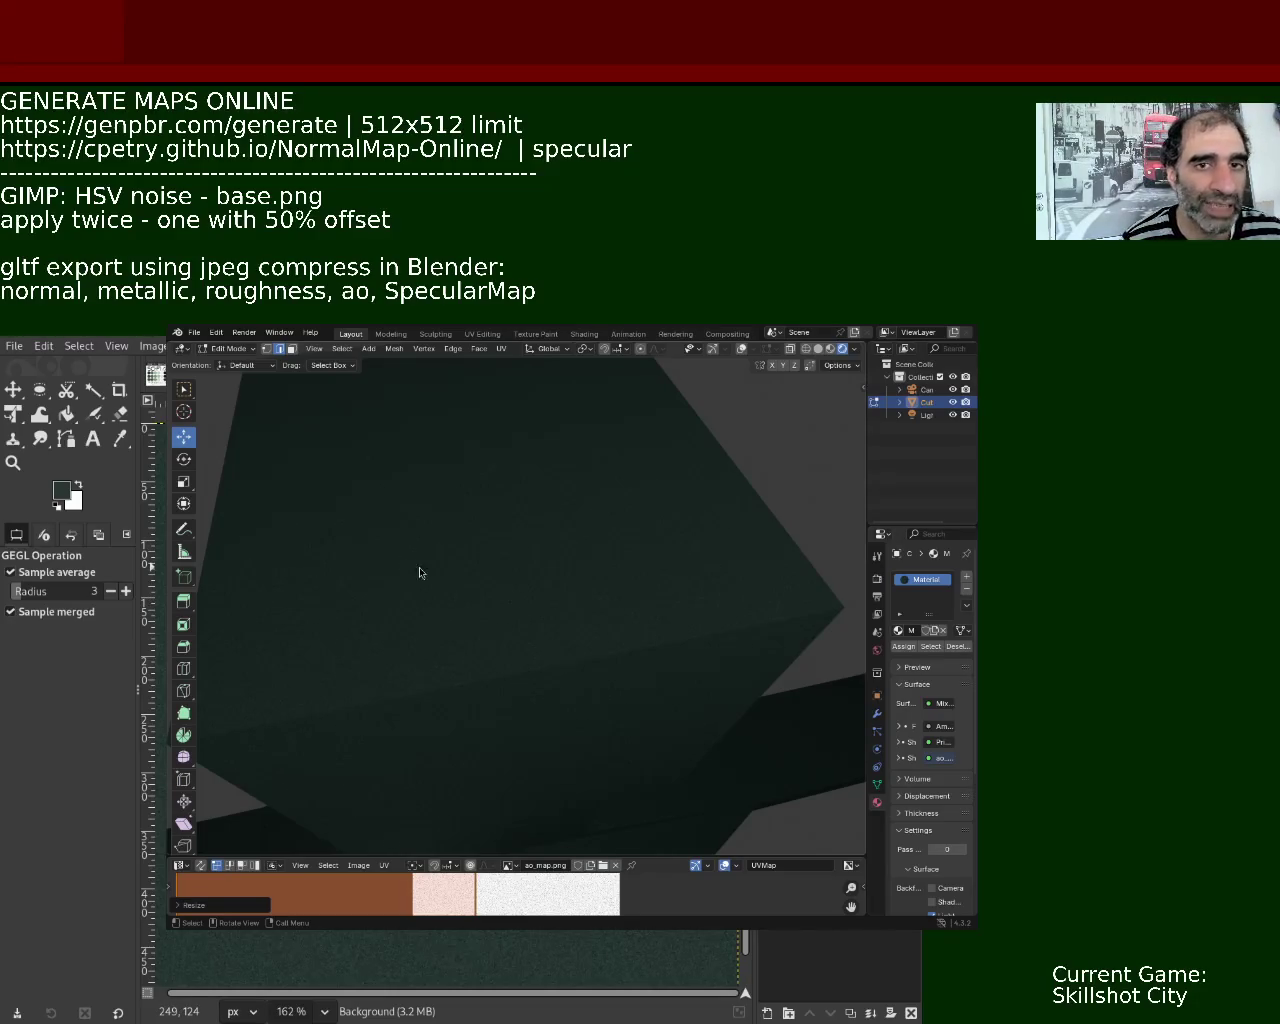
scroll(629, 661, "down", 4)
mouse_move(543, 709)
middle_mouse_down()
mouse_move(537, 577)
mouse_move(560, 608)
mouse_move(600, 609)
middle_mouse_up()
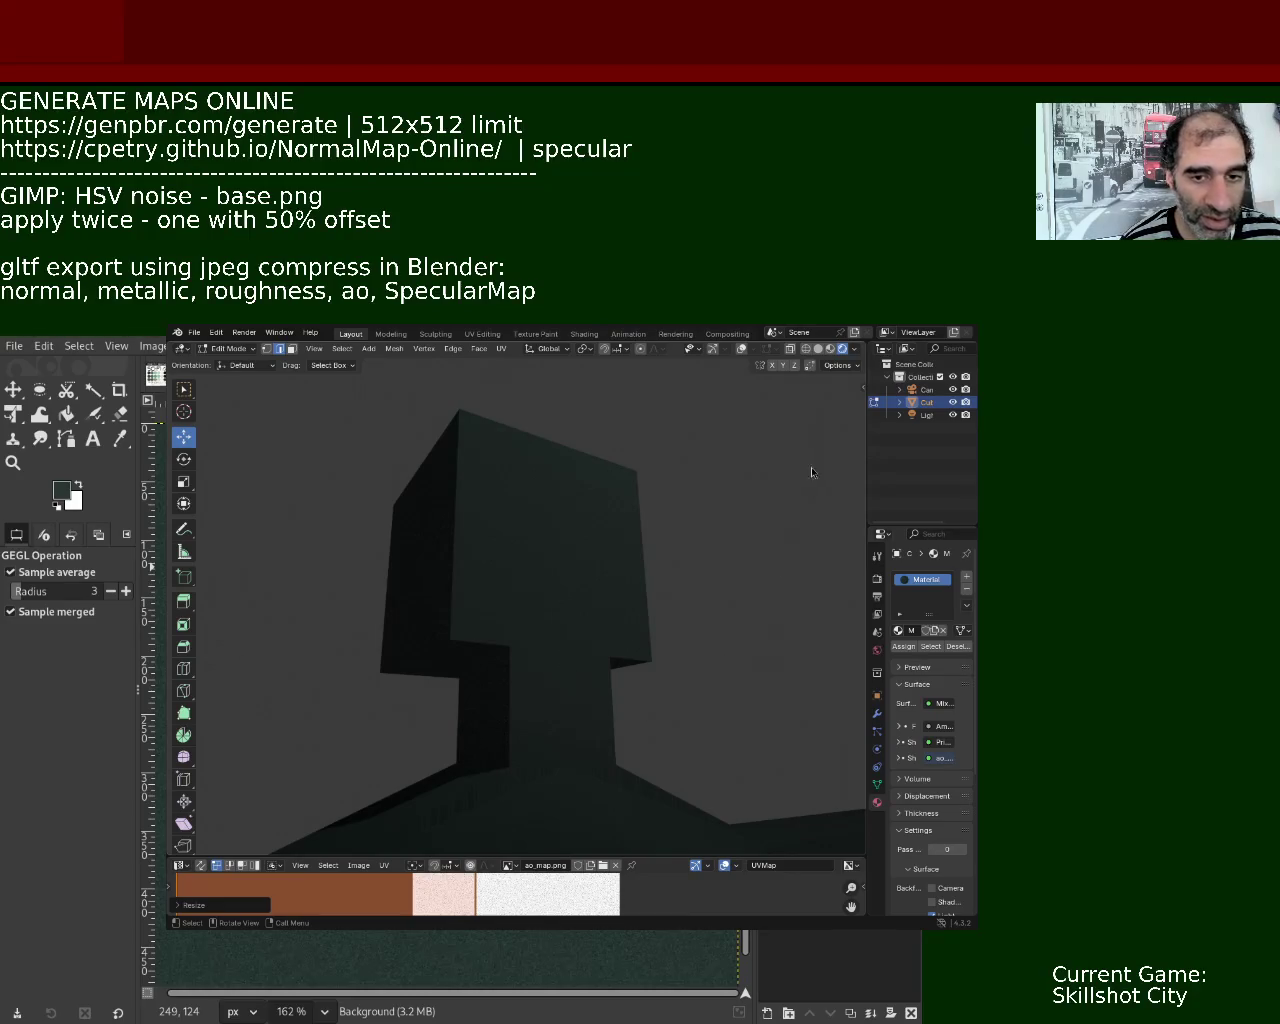
left_click(830, 348)
Orbit around the T-posed character to inspect its dark-green noise material from several angles.
mouse_move(638, 622)
middle_mouse_down()
mouse_move(577, 557)
mouse_move(560, 623)
mouse_move(571, 729)
mouse_move(566, 706)
middle_mouse_up()
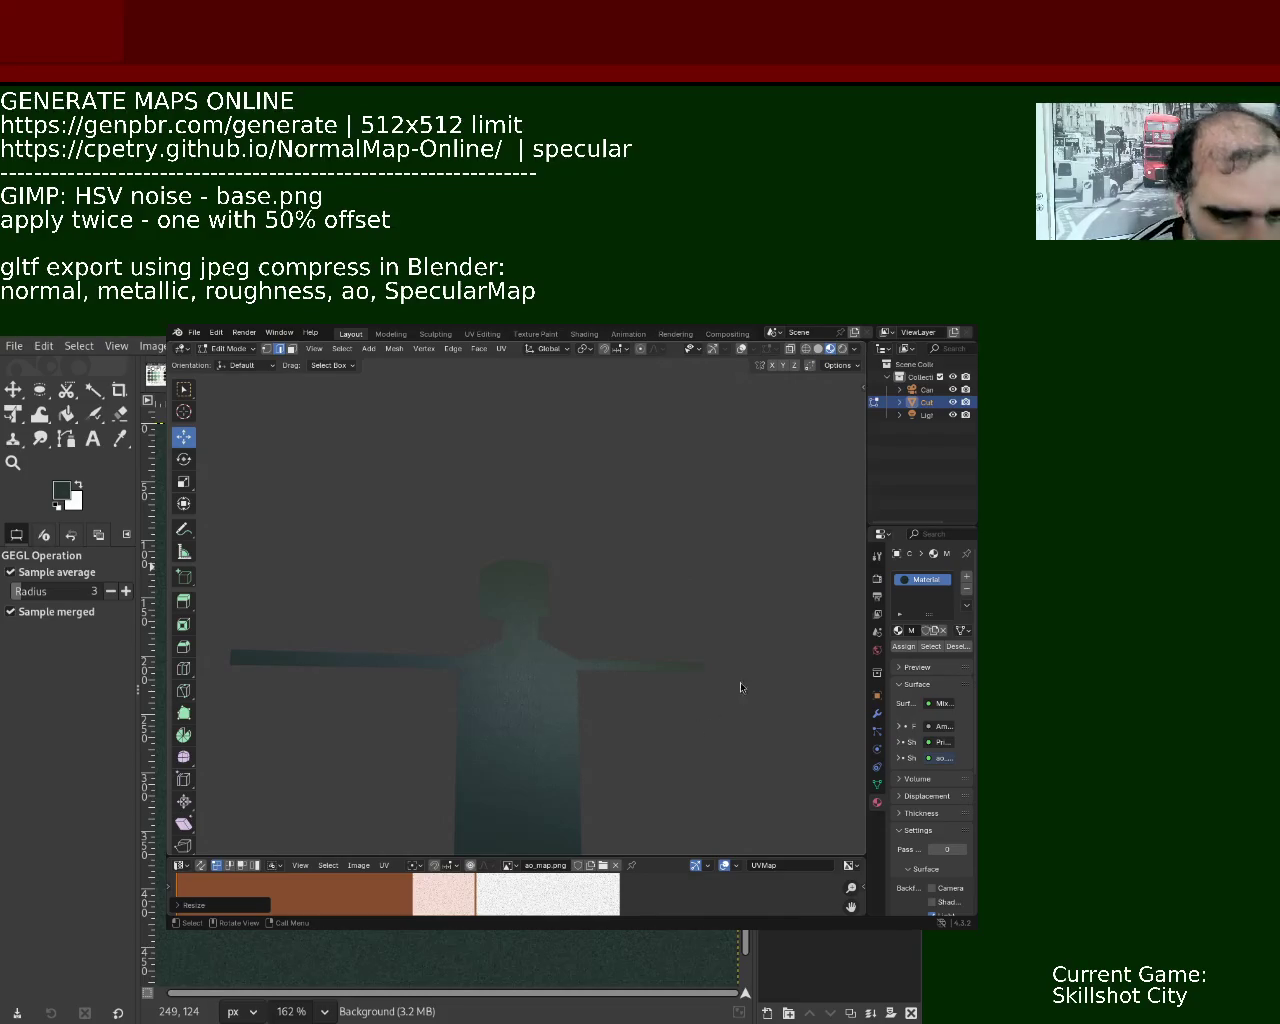
mouse_move(551, 754)
middle_mouse_down()
mouse_move(589, 713)
mouse_move(578, 750)
mouse_move(594, 740)
middle_mouse_up()
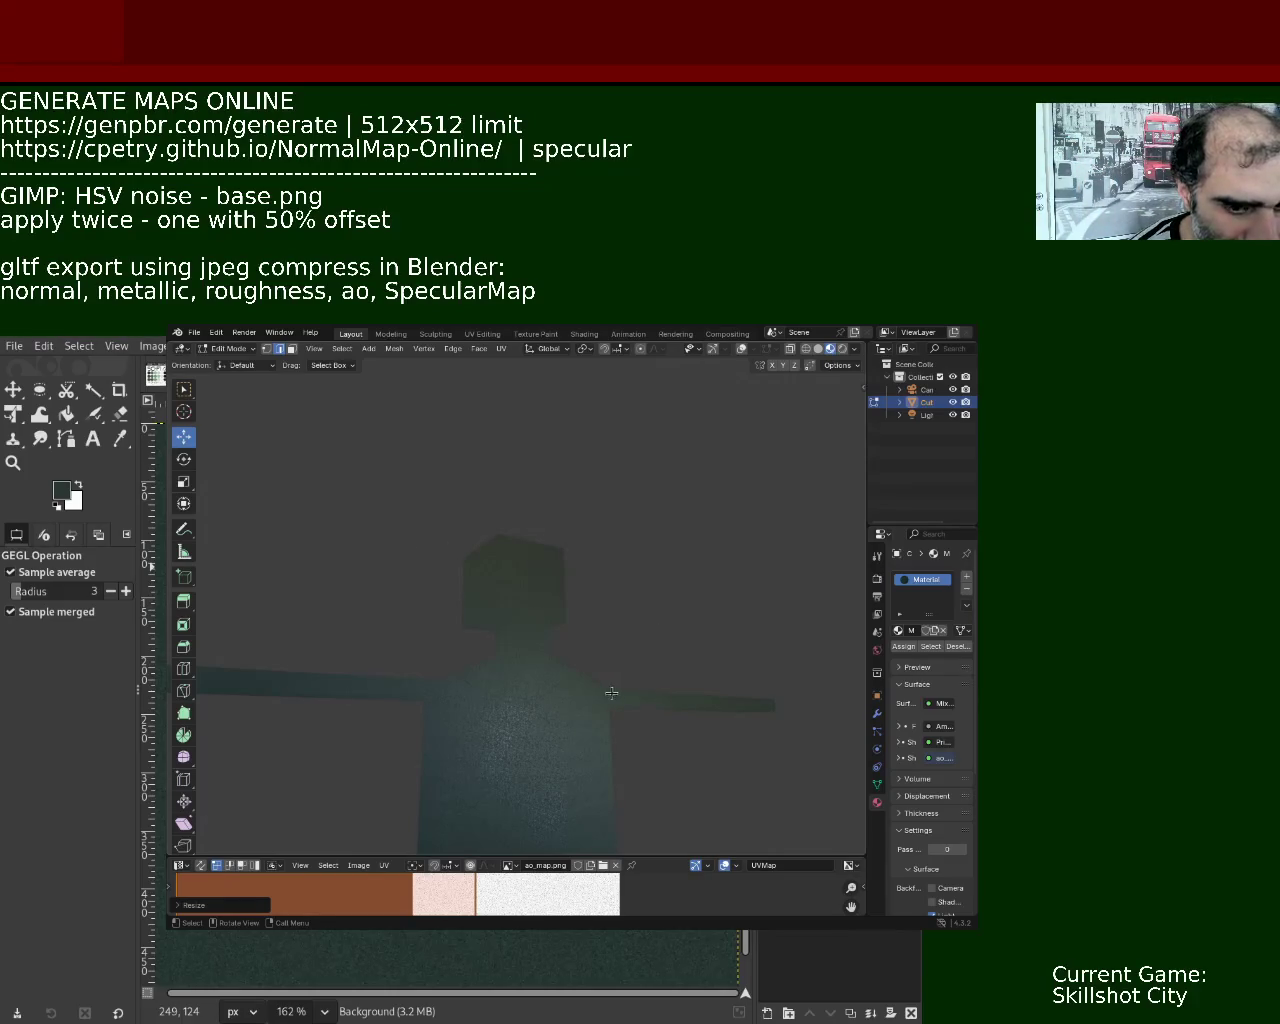
mouse_move(620, 779)
middle_mouse_down()
mouse_move(610, 710)
mouse_move(660, 771)
mouse_move(660, 791)
mouse_move(605, 716)
mouse_move(617, 749)
mouse_move(692, 771)
mouse_move(786, 754)
mouse_move(780, 703)
mouse_move(40, 820)
mouse_move(37, 845)
middle_mouse_up()
mouse_move(198, 772)
middle_mouse_down()
mouse_move(223, 757)
mouse_move(848, 782)
mouse_move(114, 880)
mouse_move(320, 757)
mouse_move(386, 737)
mouse_move(429, 752)
mouse_move(329, 752)
mouse_move(434, 777)
mouse_move(443, 740)
mouse_move(405, 751)
mouse_move(450, 700)
mouse_move(526, 557)
mouse_move(491, 575)
mouse_move(499, 509)
mouse_move(507, 548)
mouse_move(449, 526)
mouse_move(474, 514)
mouse_move(483, 549)
mouse_move(509, 529)
mouse_move(540, 614)
mouse_move(637, 515)
middle_mouse_up()
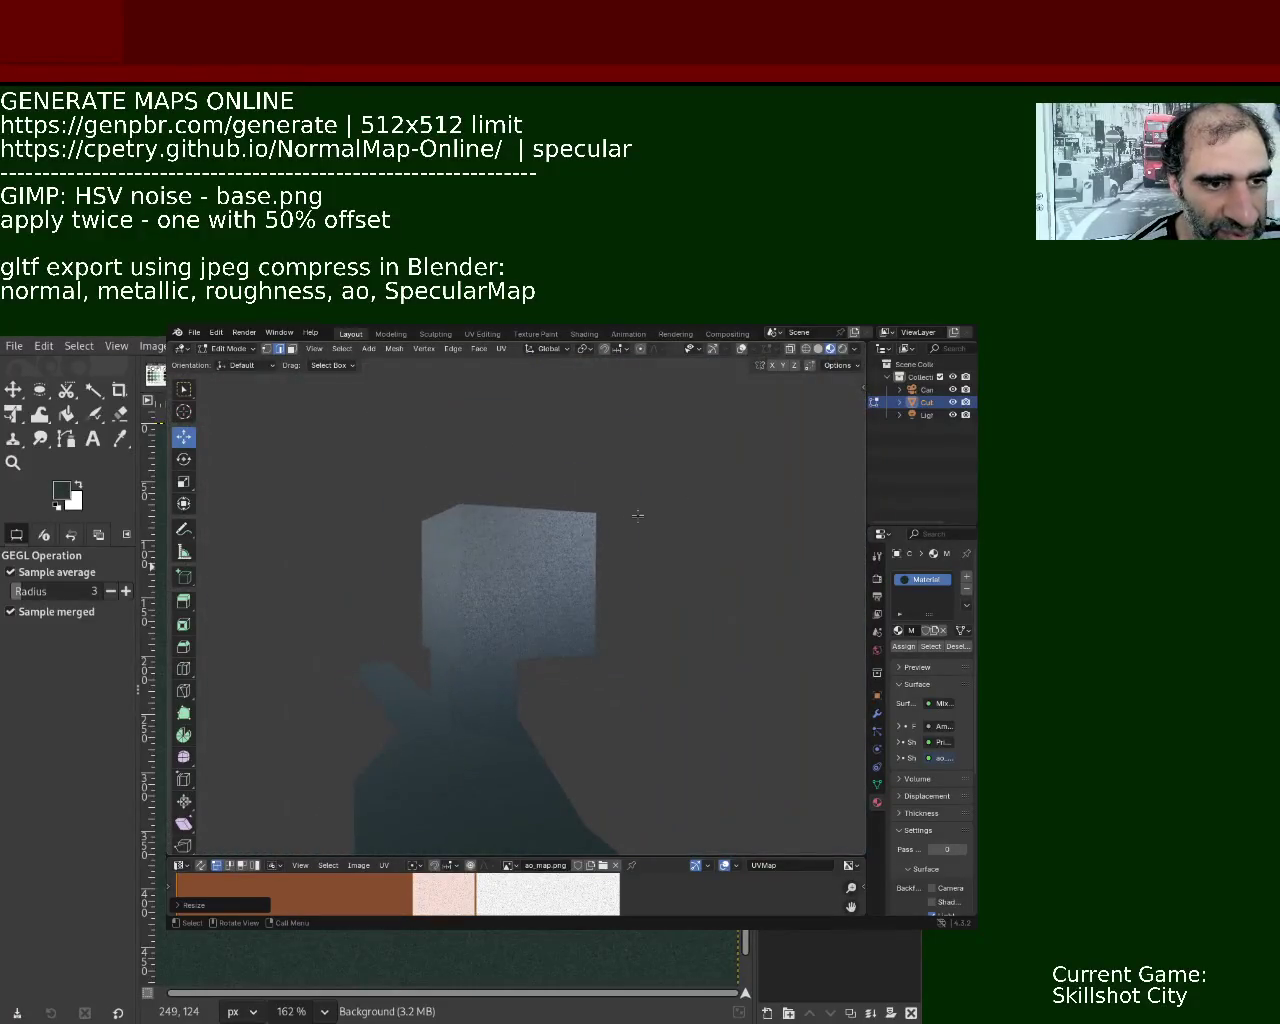
left_click(842, 349)
mouse_move(420, 635)
middle_mouse_down()
mouse_move(523, 618)
mouse_move(527, 545)
mouse_move(853, 390)
middle_mouse_up()
scroll(527, 545, "up", 3)
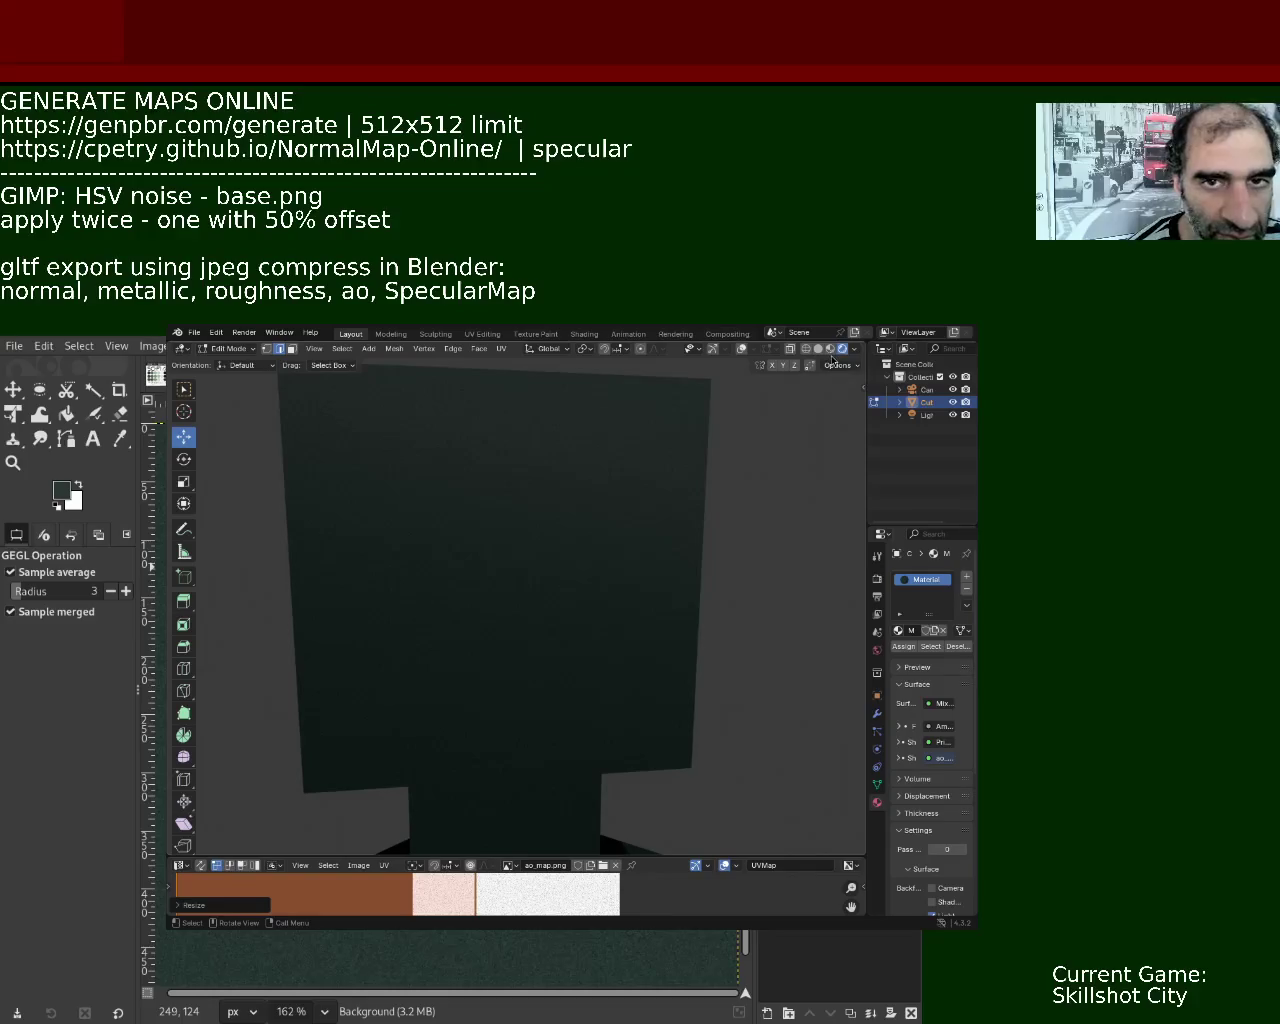
left_click(830, 350)
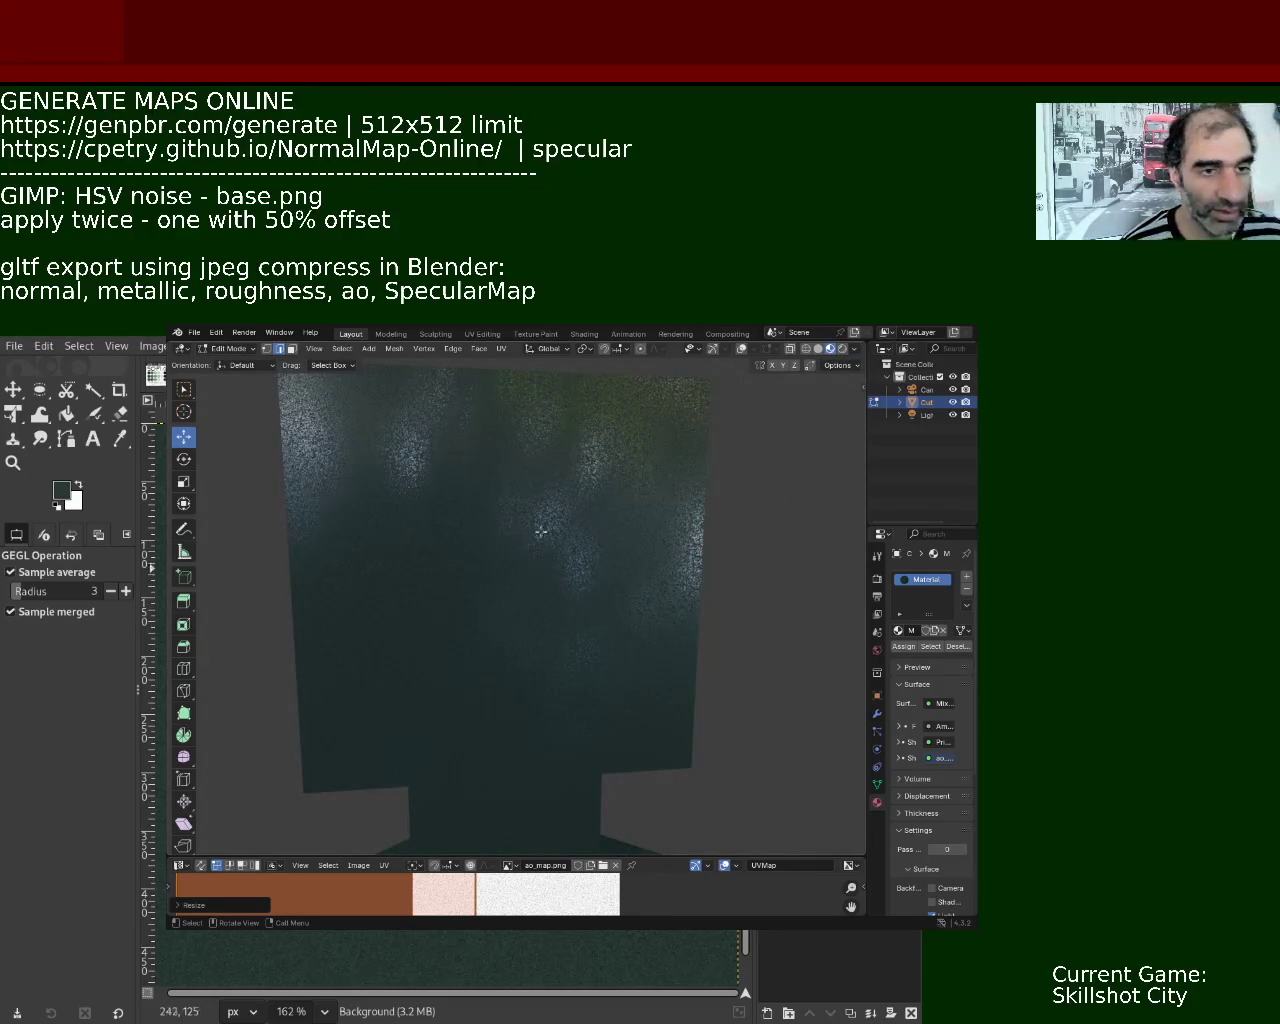
scroll(535, 570, "down", 4, "ctrl")
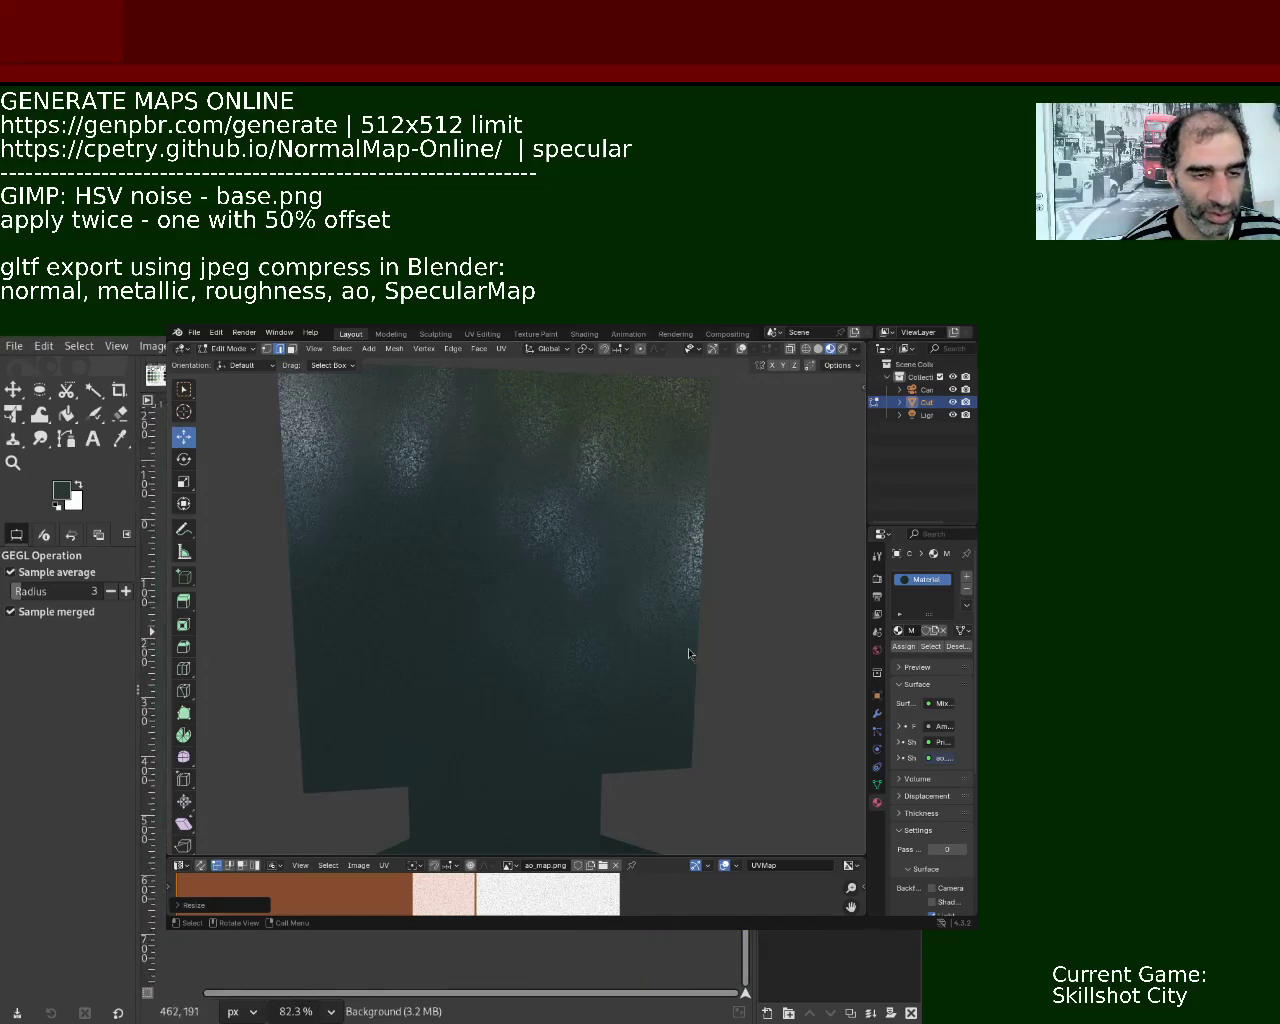
left_click(842, 350)
mouse_move(543, 586)
middle_mouse_down()
mouse_move(818, 587)
mouse_move(199, 579)
middle_mouse_up()
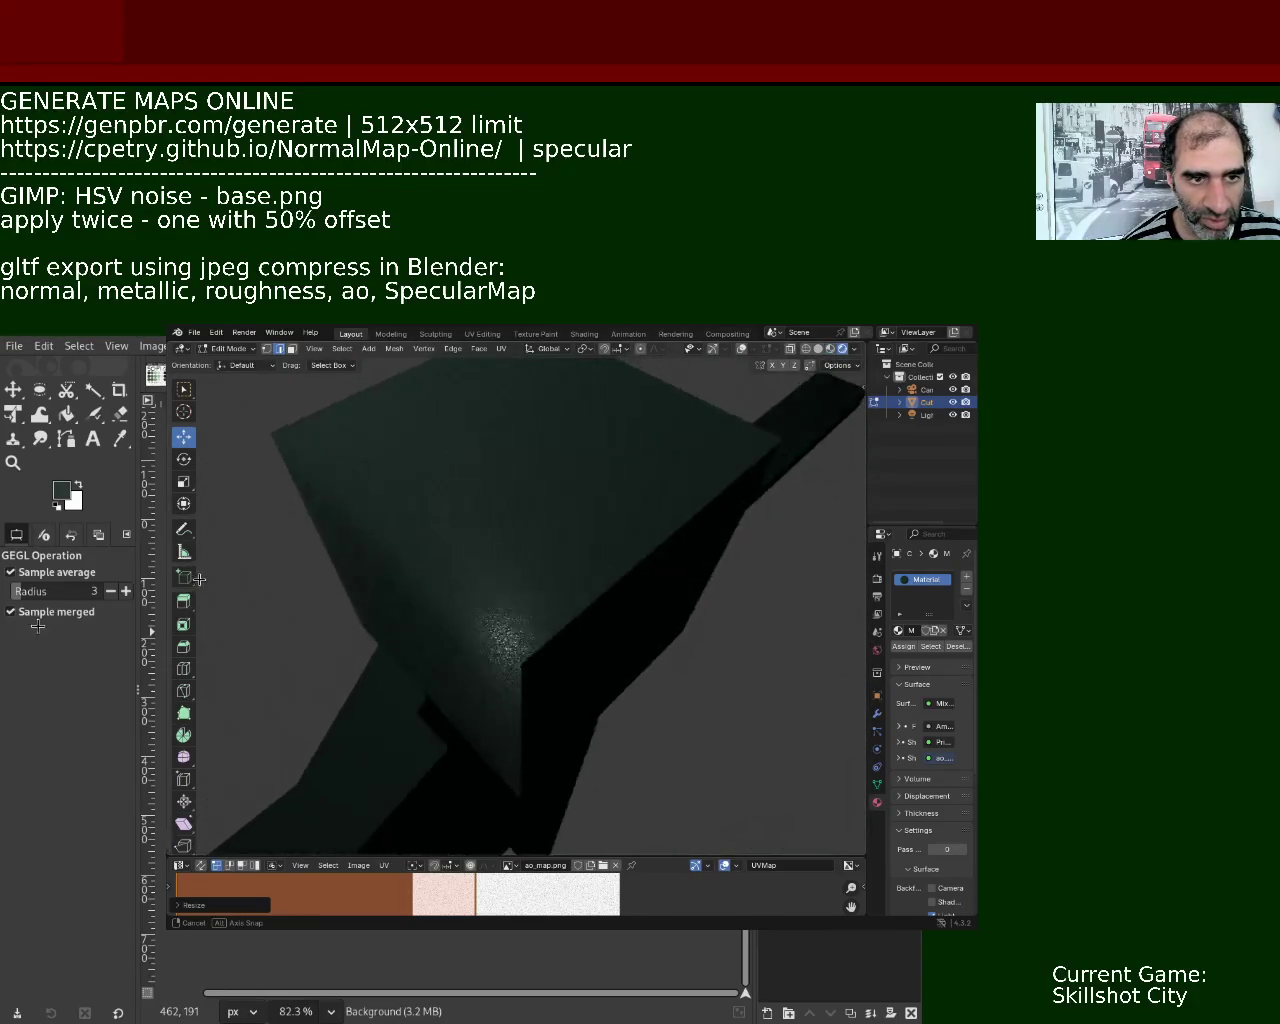
mouse_move(534, 566)
middle_mouse_down()
mouse_move(675, 596)
mouse_move(594, 572)
mouse_move(551, 609)
mouse_move(571, 706)
mouse_move(609, 603)
mouse_move(543, 614)
mouse_move(531, 697)
mouse_move(546, 491)
mouse_move(549, 508)
mouse_move(786, 378)
middle_mouse_up()
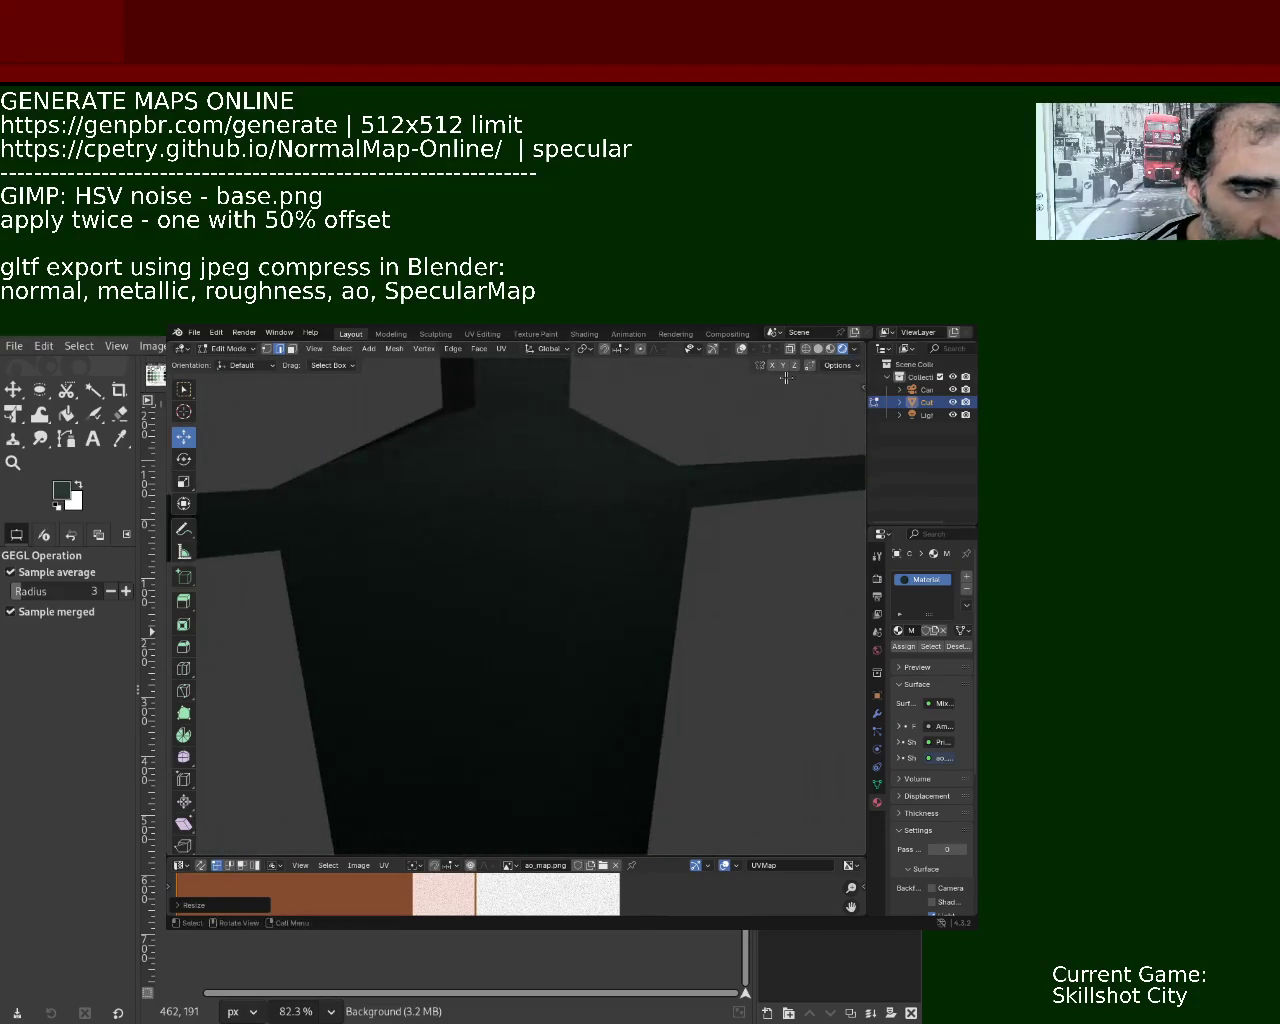
left_click(831, 349)
mouse_move(611, 515)
middle_mouse_down()
mouse_move(620, 472)
mouse_move(657, 531)
mouse_move(560, 599)
mouse_move(589, 546)
mouse_move(563, 528)
mouse_move(569, 554)
mouse_move(533, 580)
mouse_move(366, 566)
mouse_move(506, 549)
mouse_move(514, 509)
mouse_move(494, 504)
mouse_move(500, 460)
mouse_move(500, 586)
mouse_move(476, 603)
middle_mouse_up()
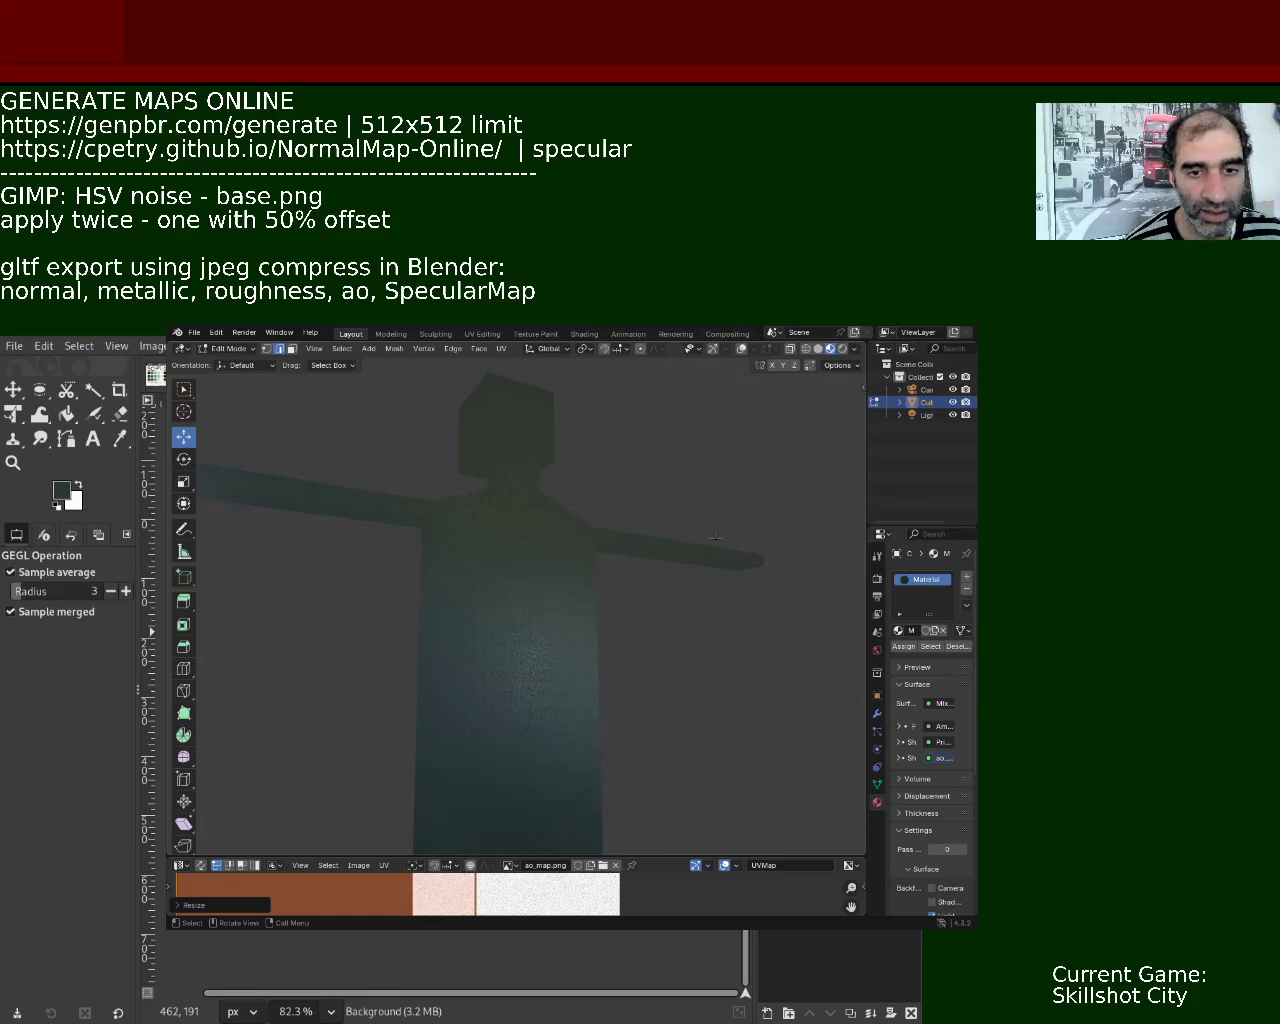
left_click(843, 349)
Orbit the rendered character, enlarge the UV Editor, and start rescaling the UV island.
mouse_move(560, 719)
middle_mouse_down()
mouse_move(563, 589)
mouse_move(578, 676)
mouse_move(543, 586)
mouse_move(517, 574)
mouse_move(591, 543)
mouse_move(543, 492)
mouse_move(549, 575)
mouse_move(512, 529)
mouse_move(563, 569)
mouse_move(637, 537)
mouse_move(585, 509)
mouse_move(577, 617)
mouse_move(534, 606)
mouse_move(550, 534)
mouse_move(600, 646)
mouse_move(586, 666)
mouse_move(603, 771)
mouse_move(491, 644)
mouse_move(507, 641)
middle_mouse_up()
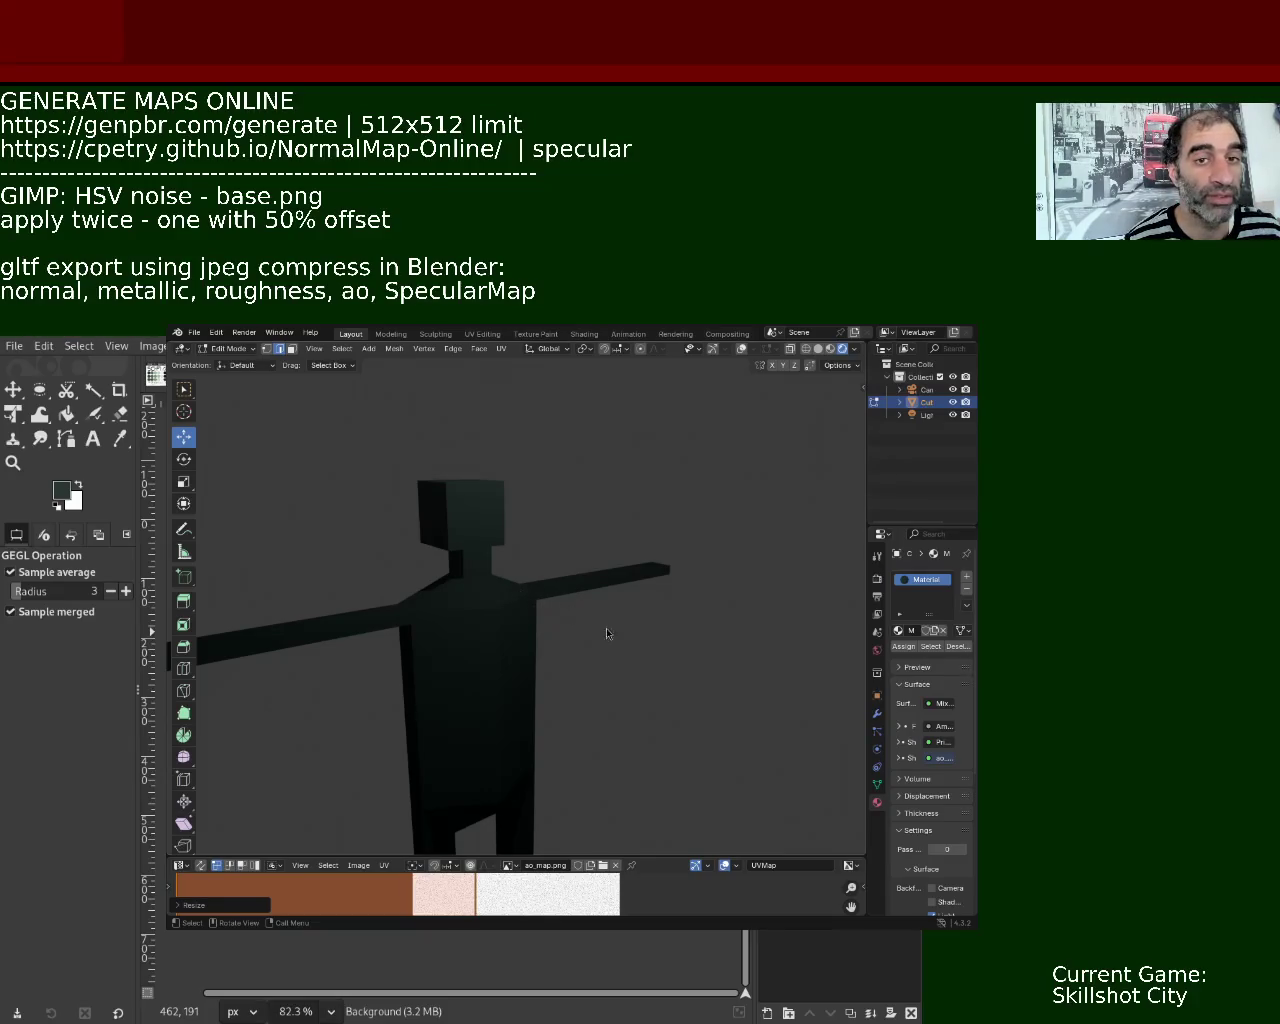
scroll(493, 634, "up", 5)
scroll(489, 489, "down", 5)
mouse_move(489, 489)
middle_mouse_down()
mouse_move(602, 572)
mouse_move(660, 531)
mouse_move(460, 543)
mouse_move(541, 609)
mouse_move(560, 503)
mouse_move(533, 622)
mouse_move(569, 620)
middle_mouse_up()
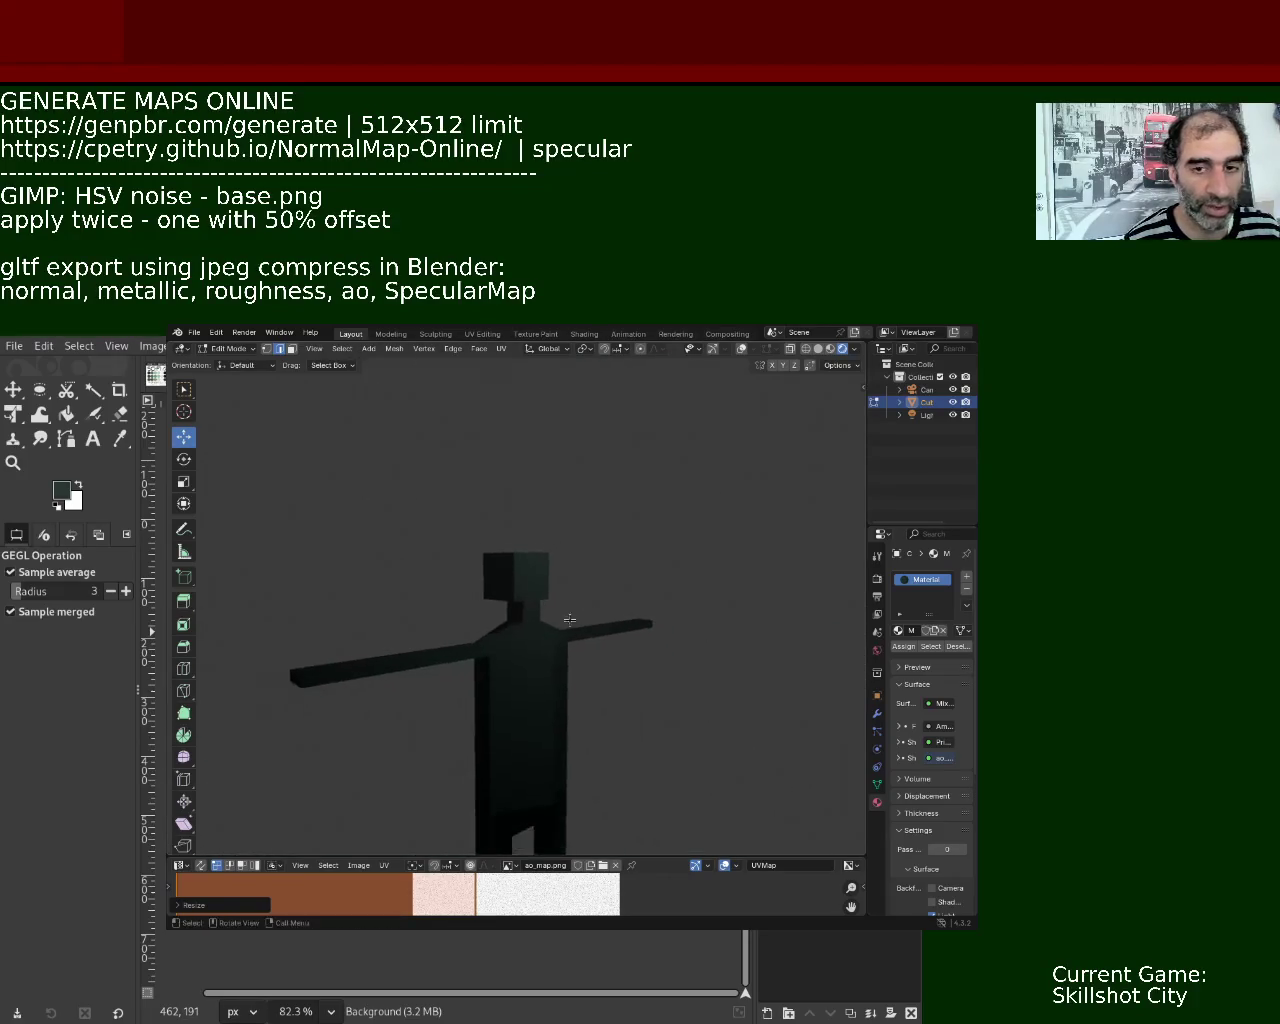
left_click_drag(336, 856, 372, 657)
key("s")
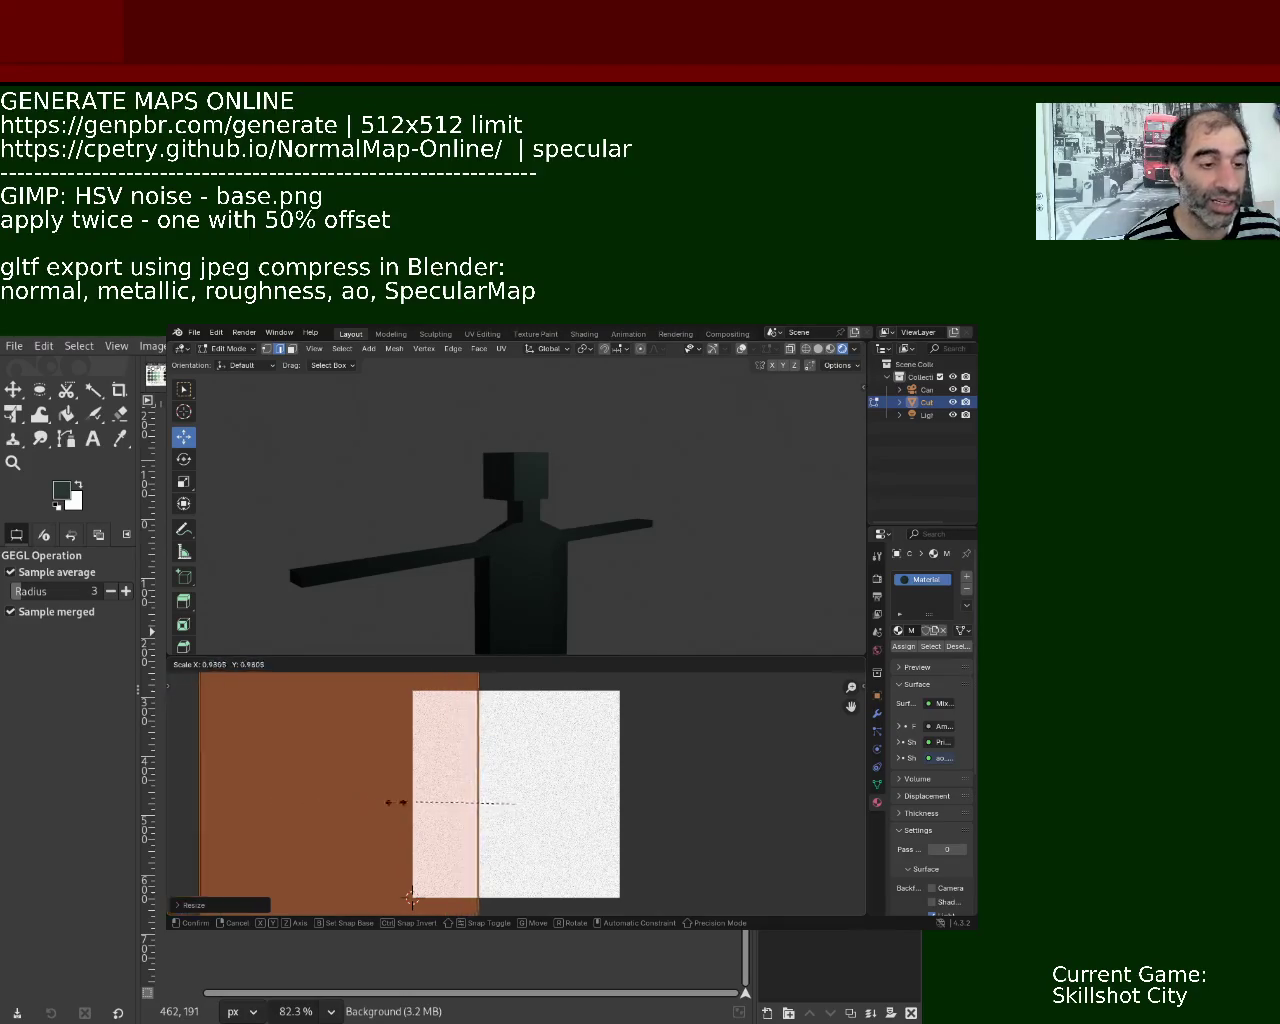
Confirm the new UV island size and zoom in close on the character's texture.
left_click(411, 897)
mouse_move(500, 500)
middle_mouse_down()
mouse_move(531, 457)
mouse_move(537, 514)
mouse_move(536, 481)
mouse_move(549, 503)
middle_mouse_up()
key("n")
scroll(531, 489, "down", 5)
scroll(540, 510, "up", 4)
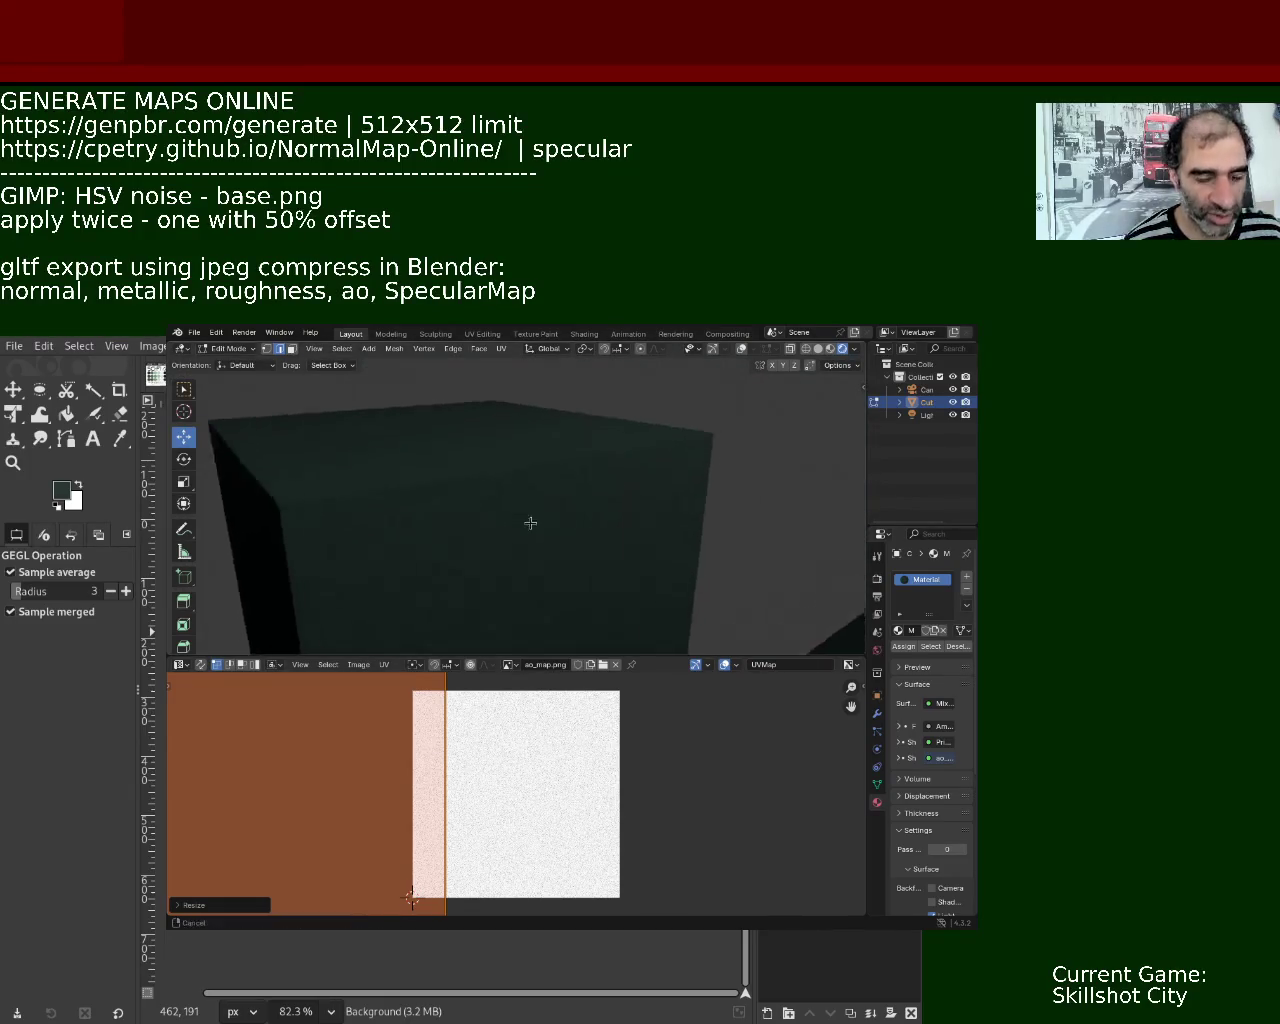
scroll(531, 515, "up", 2)
scroll(556, 524, "down", 3)
scroll(566, 526, "up", 3)
Orbit around the cube to inspect the dark-green noise texture from several angles, including above.
mouse_move(566, 520)
middle_mouse_down()
mouse_move(583, 540)
mouse_move(552, 541)
middle_mouse_up()
scroll(557, 520, "down", 4)
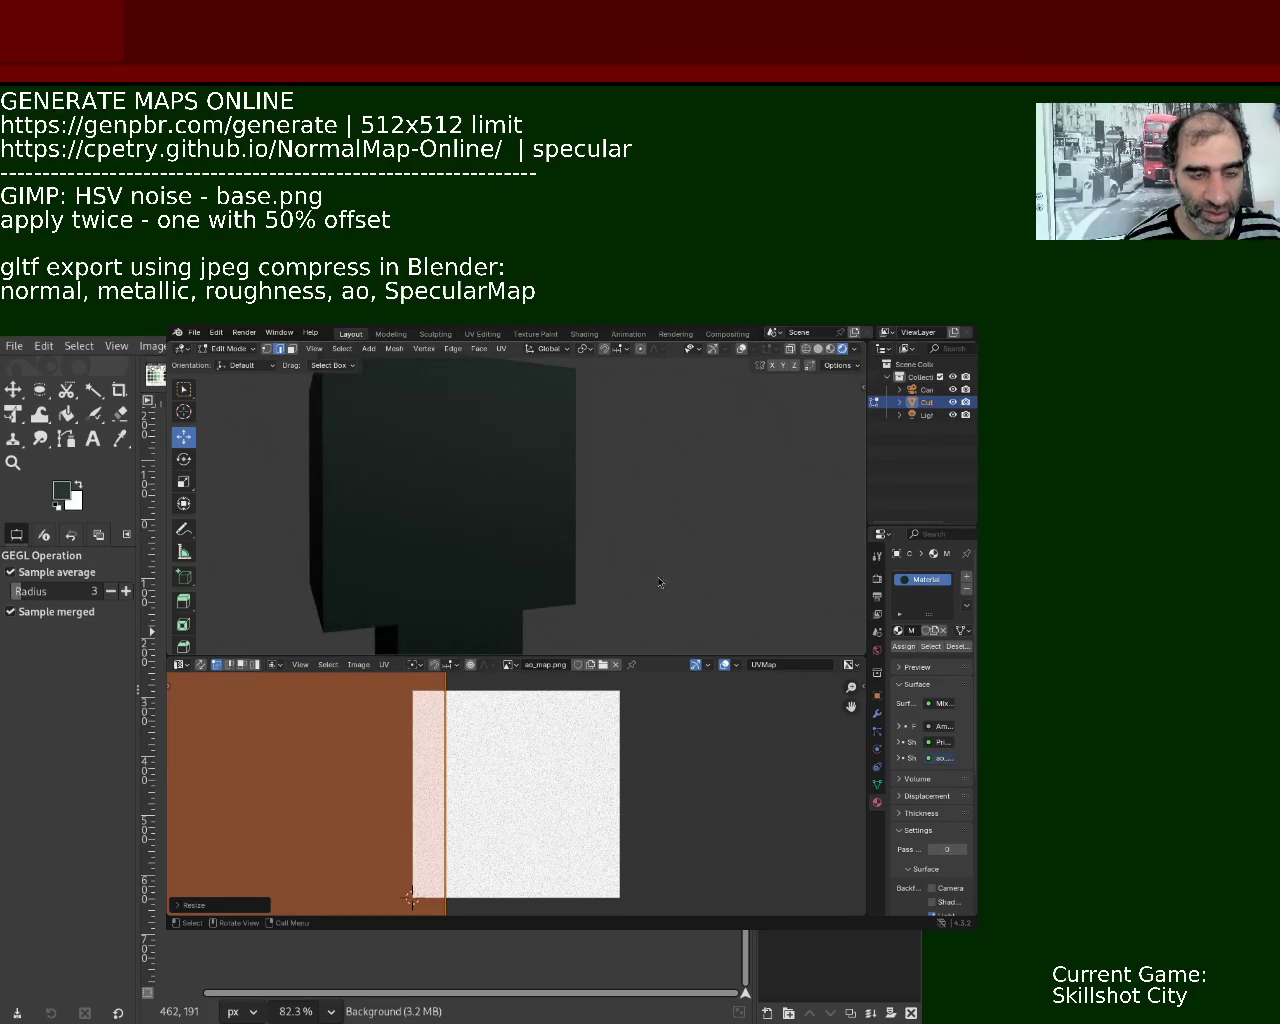
mouse_move(552, 541)
middle_mouse_down()
mouse_move(589, 570)
mouse_move(583, 580)
mouse_move(646, 608)
mouse_move(680, 583)
mouse_move(557, 539)
mouse_move(571, 551)
mouse_move(571, 463)
mouse_move(566, 566)
mouse_move(618, 491)
mouse_move(709, 543)
mouse_move(511, 446)
mouse_move(534, 471)
mouse_move(557, 574)
mouse_move(509, 532)
mouse_move(520, 520)
middle_mouse_up()
scroll(538, 431, "up", 5)
scroll(538, 431, "down", 5)
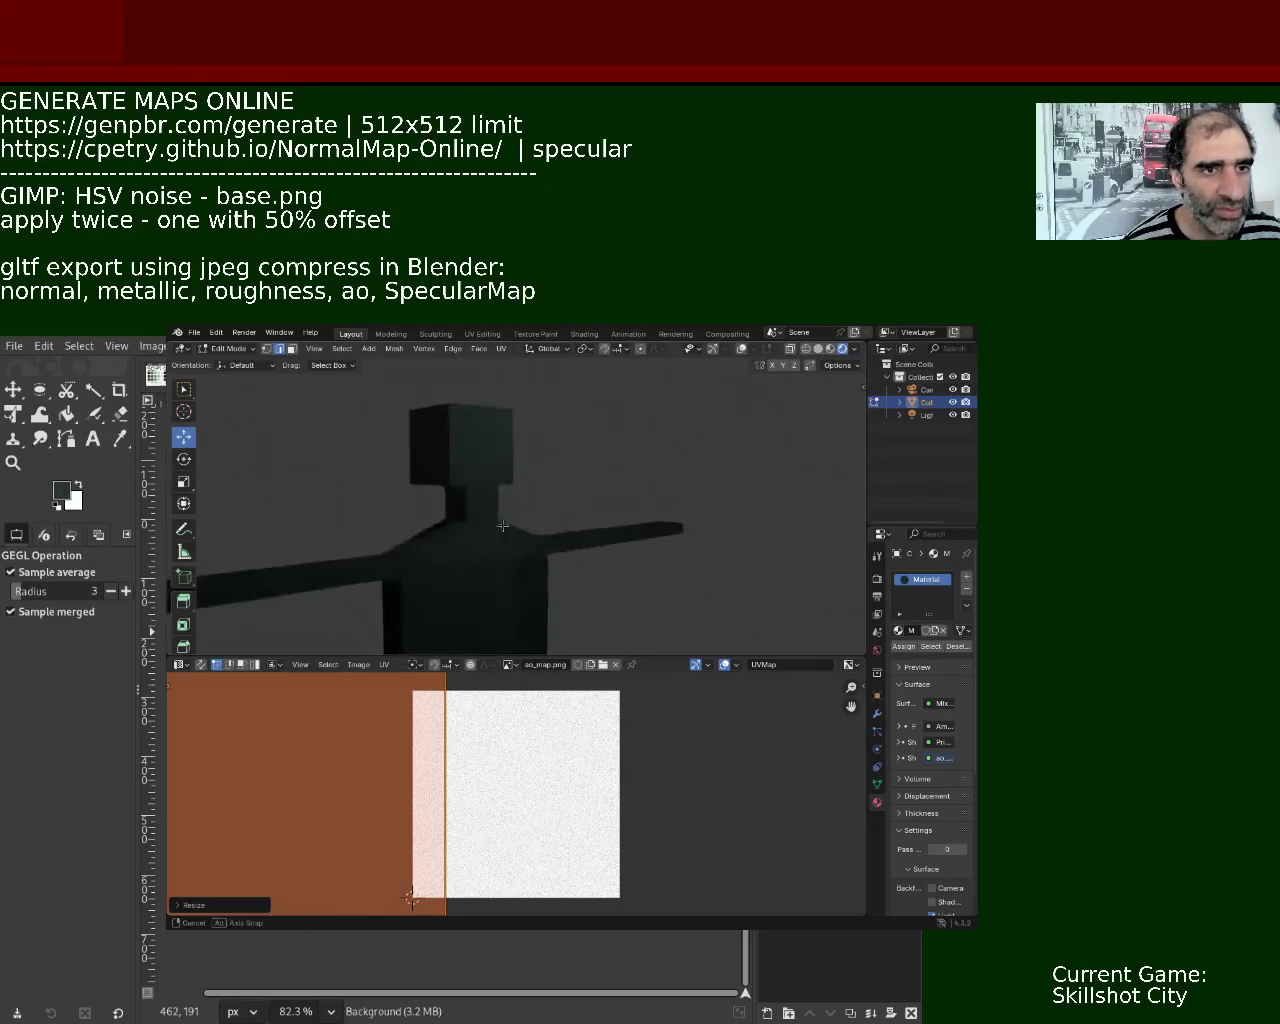
middle_click_drag(538, 431, 510, 463)
mouse_move(489, 473)
middle_mouse_down()
mouse_move(545, 544)
mouse_move(626, 597)
mouse_move(514, 506)
mouse_move(543, 535)
middle_mouse_up()
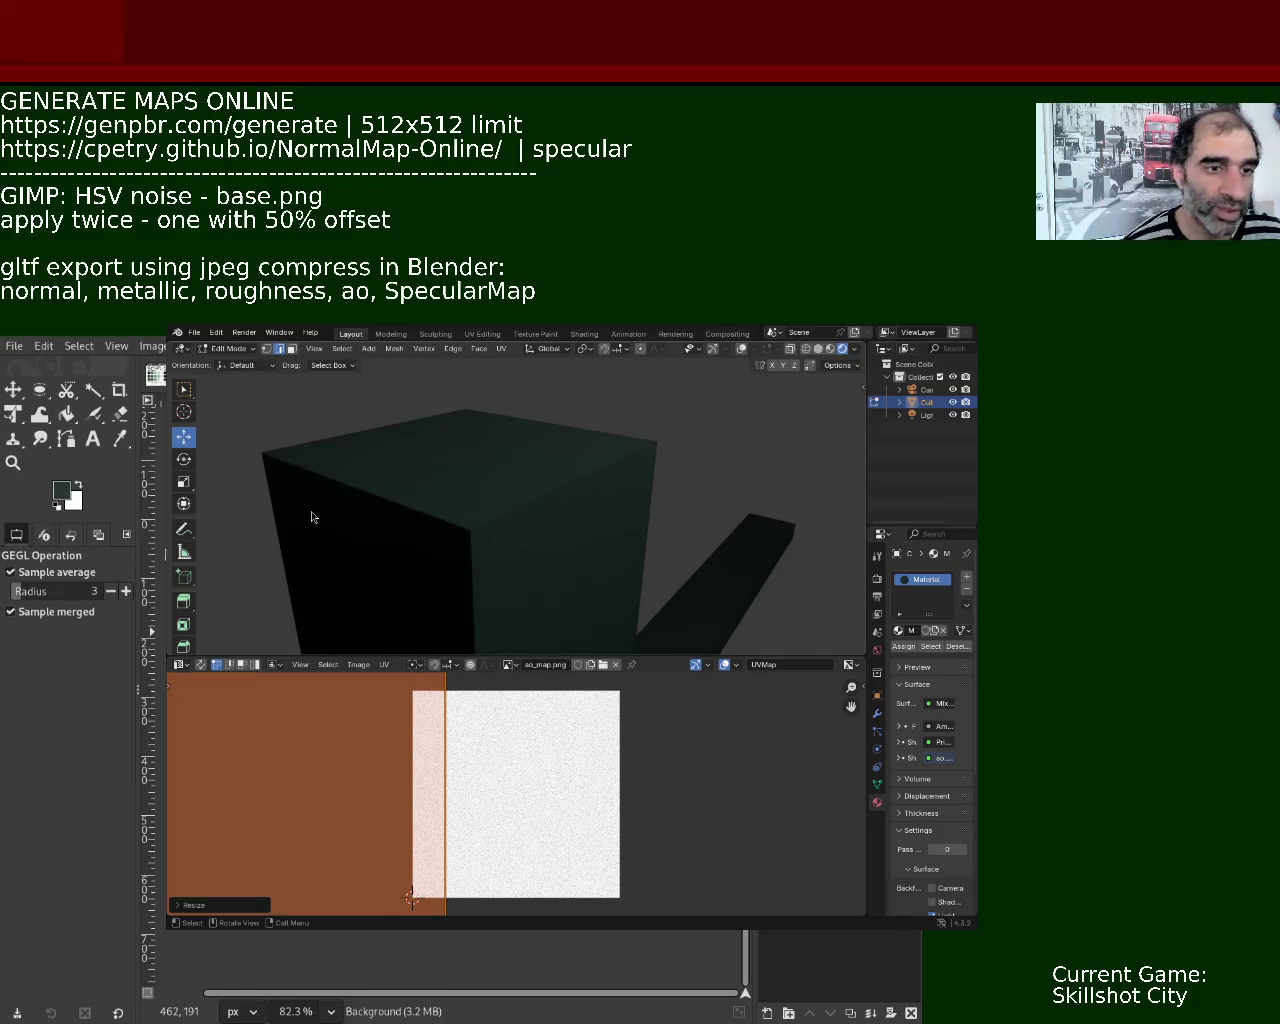
Fly in toward the cube, then begin shrinking the selected UV strip to about 0.146.
key("shift+grave")
key("w")
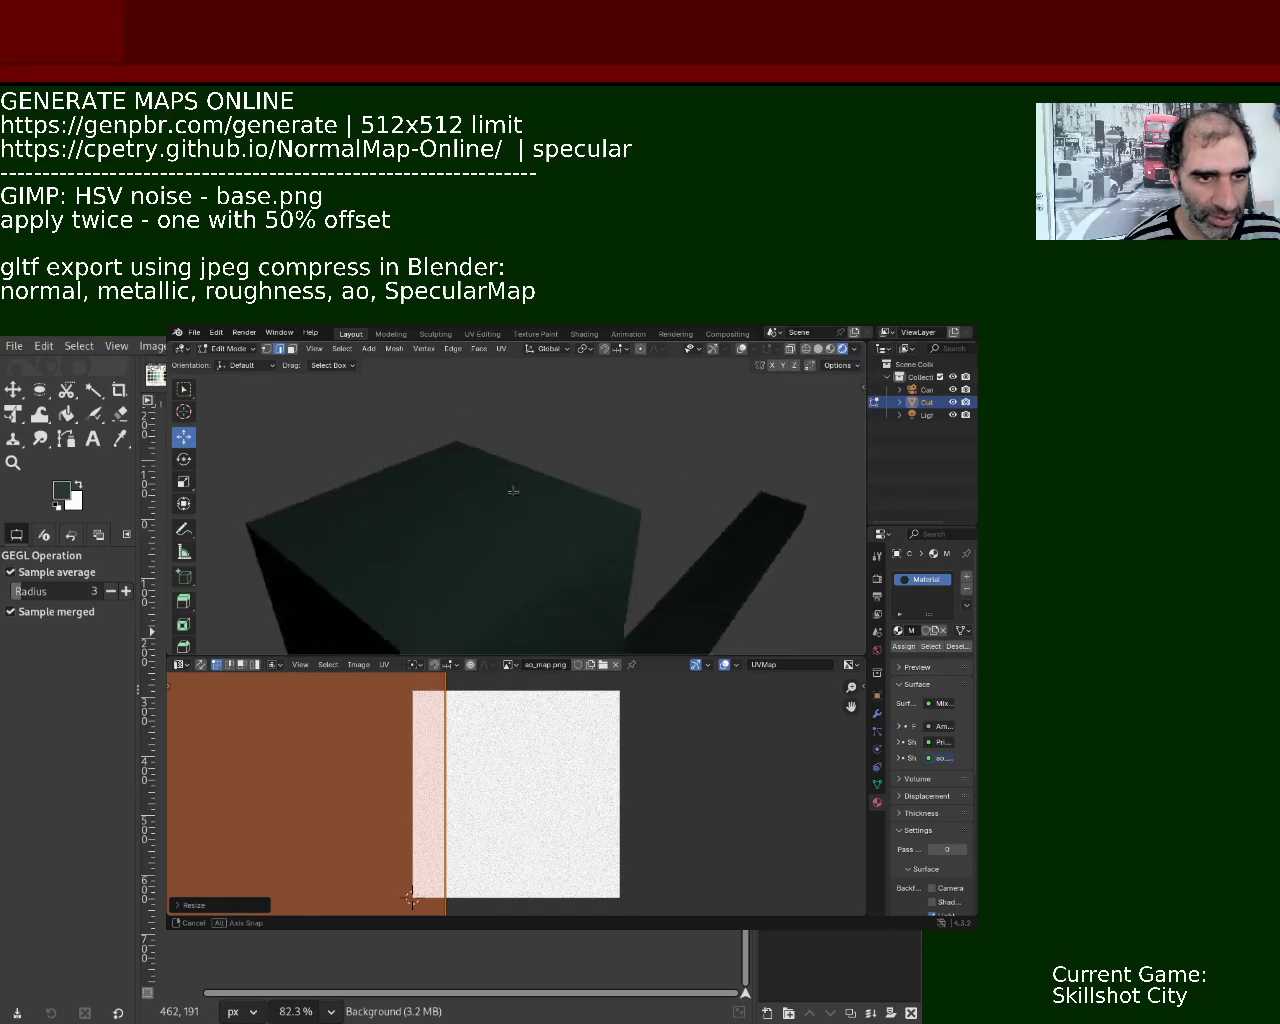
key("Escape")
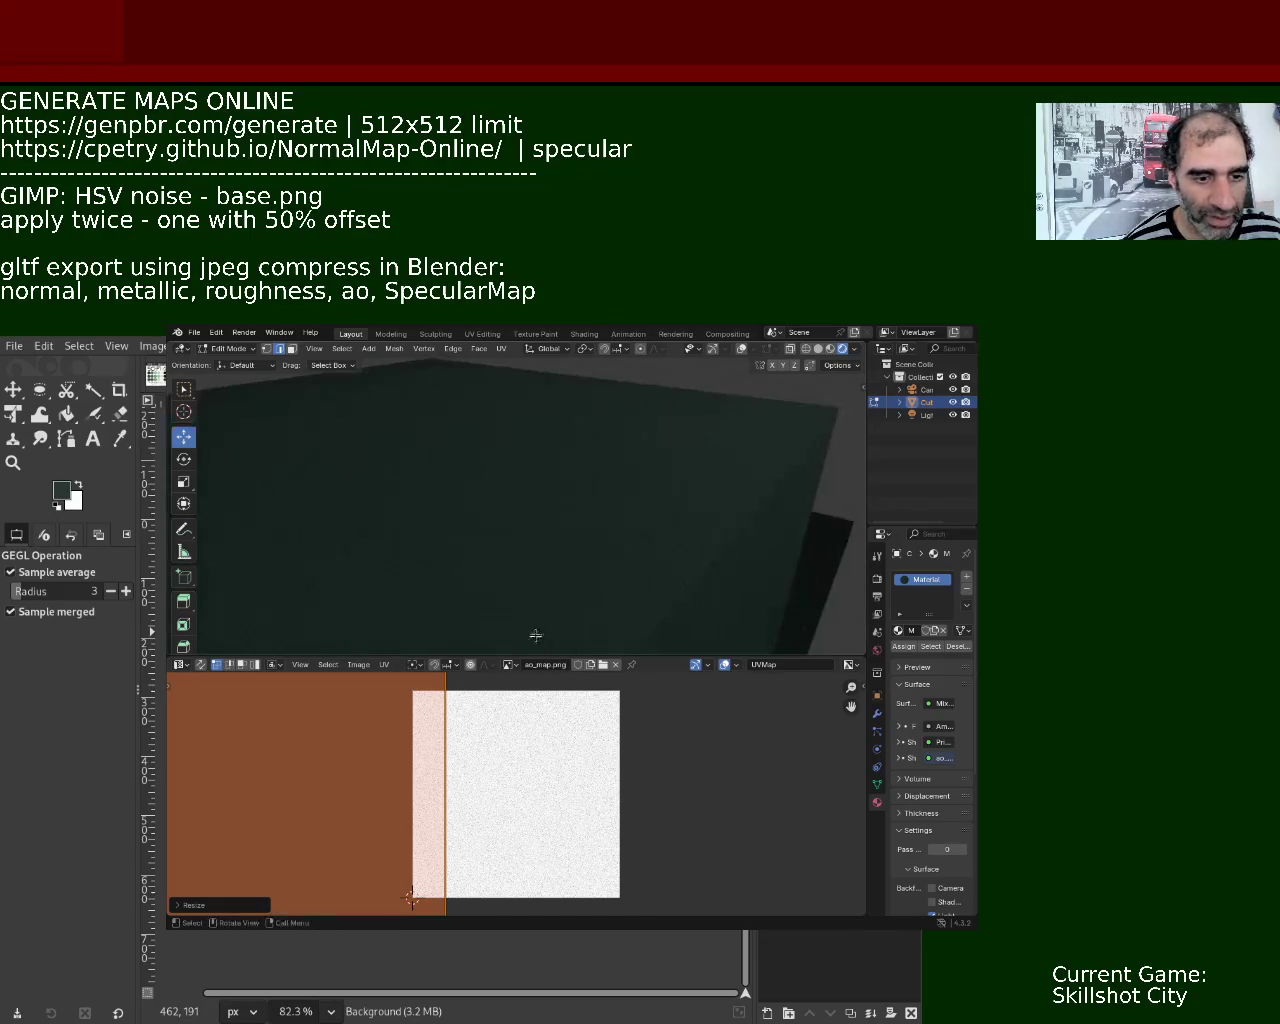
key("s")
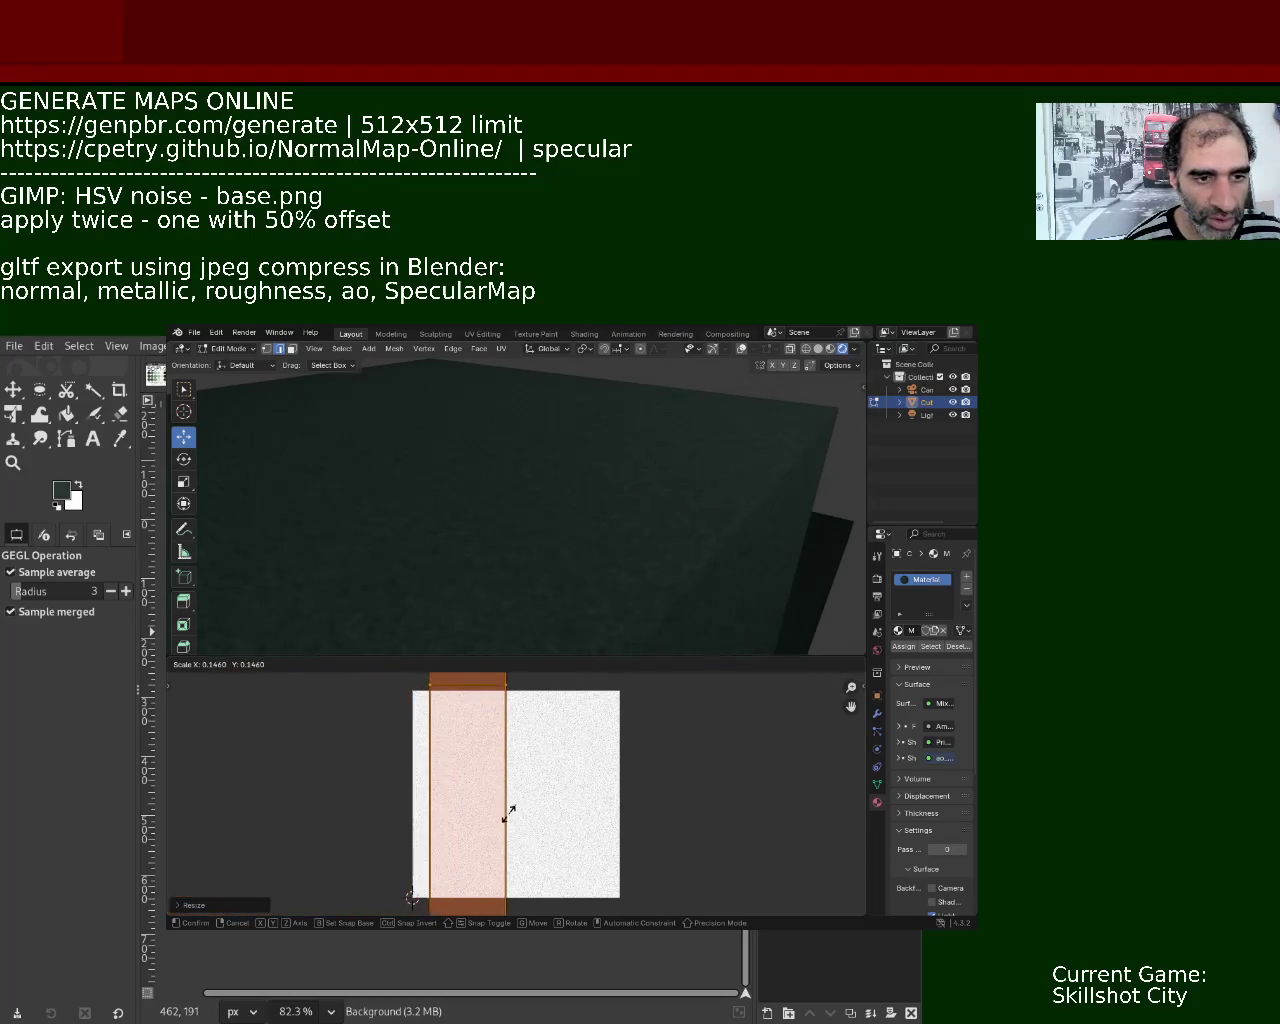
Apply the shrunken UV strip, check the texture density on the cube and T-posed figure, then rescale again.
left_click(508, 846)
key("shift+grave")
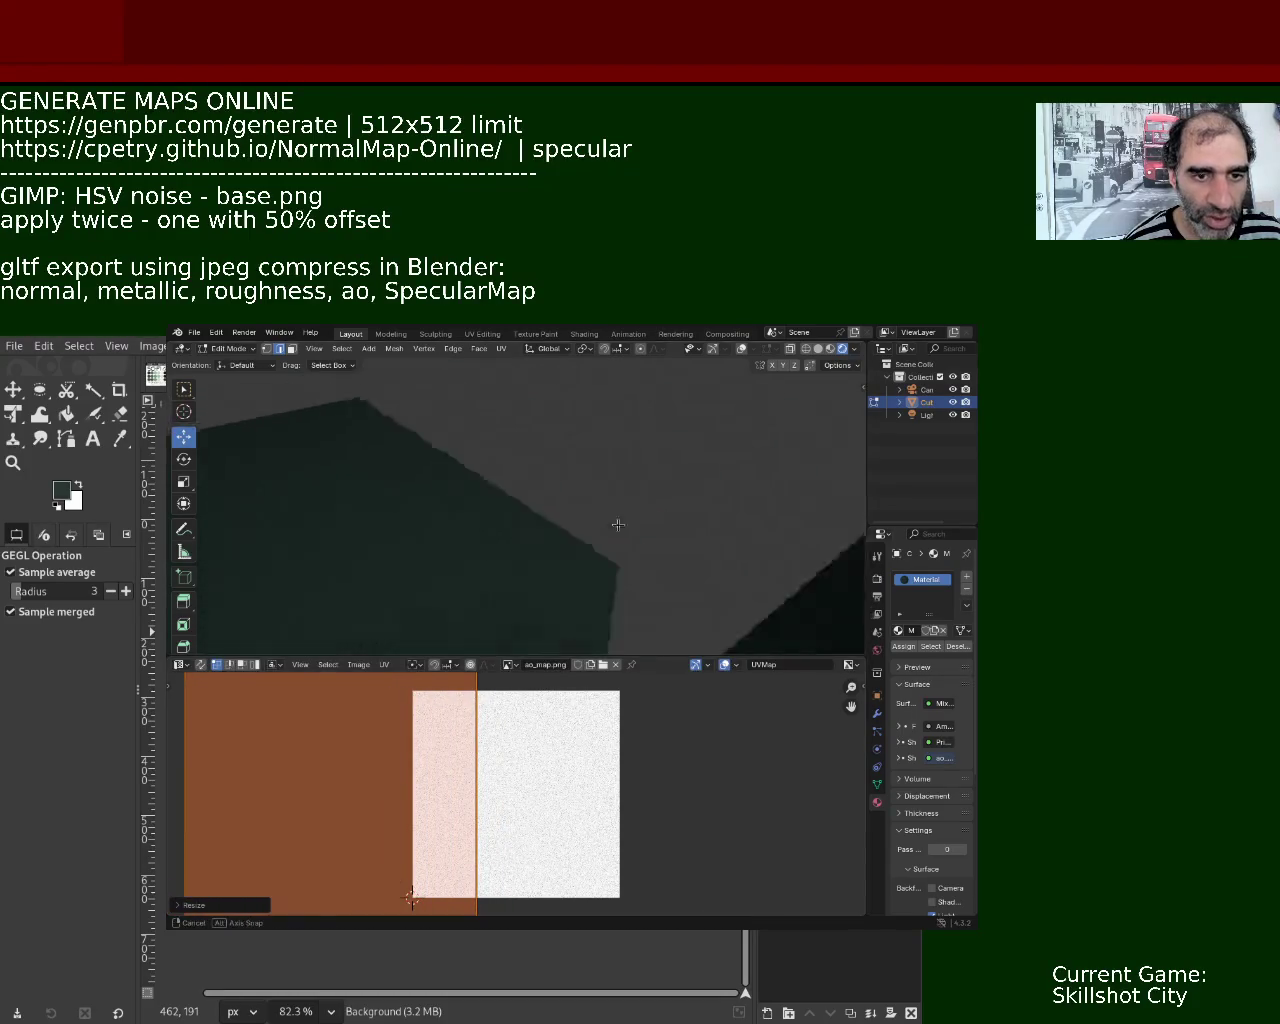
key("Escape")
mouse_move(567, 542)
middle_mouse_down()
mouse_move(575, 549)
mouse_move(523, 429)
mouse_move(514, 456)
mouse_move(514, 417)
mouse_move(574, 531)
mouse_move(550, 517)
mouse_move(546, 466)
middle_mouse_up()
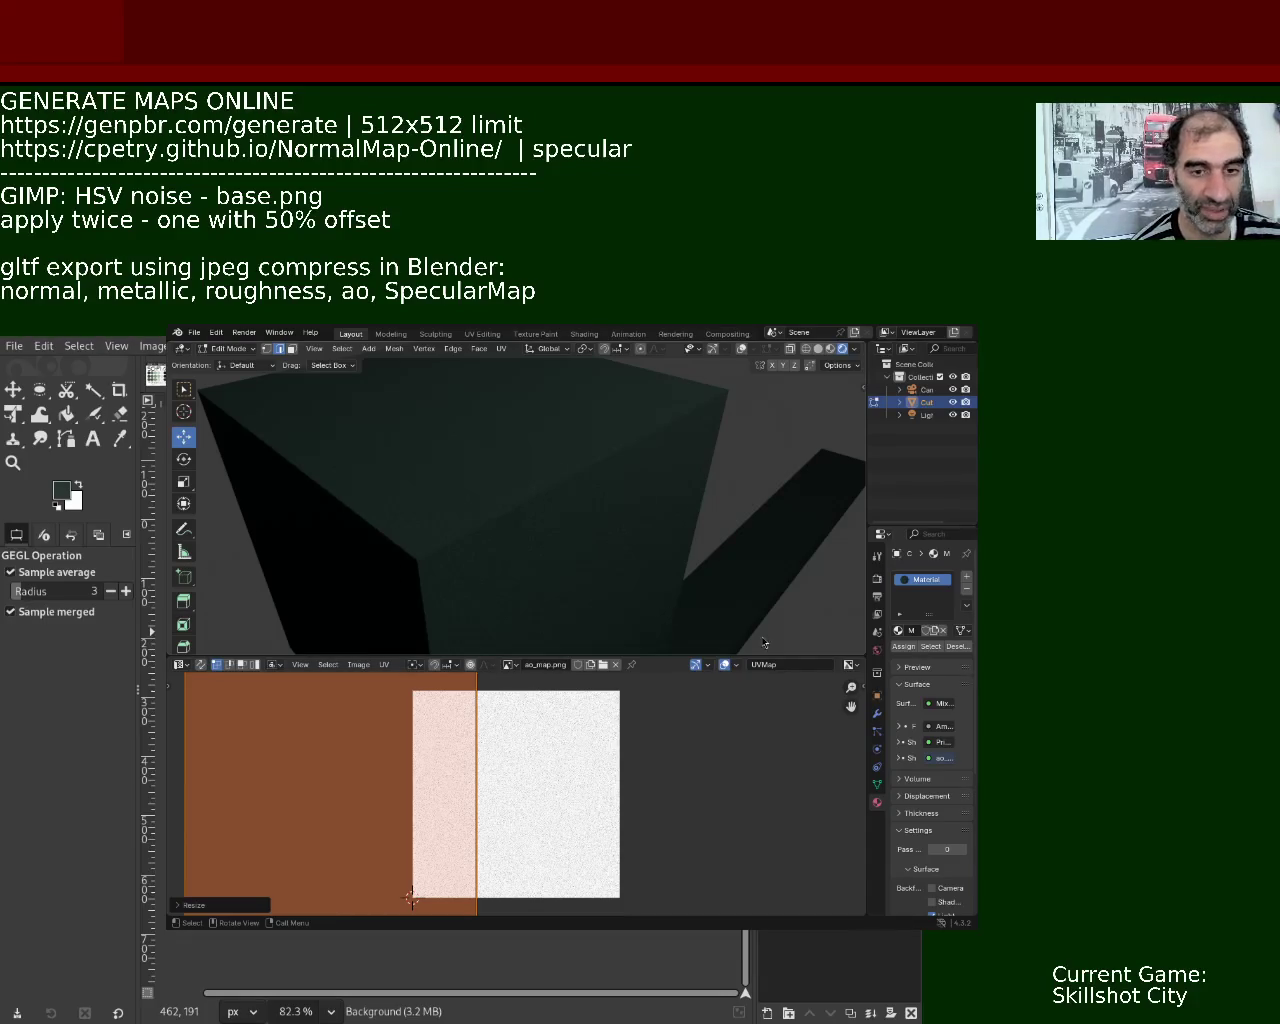
scroll(546, 508, "down", 5)
mouse_move(551, 563)
middle_mouse_down()
mouse_move(439, 550)
mouse_move(625, 580)
mouse_move(614, 557)
mouse_move(609, 586)
mouse_move(466, 551)
mouse_move(520, 566)
mouse_move(537, 466)
mouse_move(545, 530)
middle_mouse_up()
key("s")
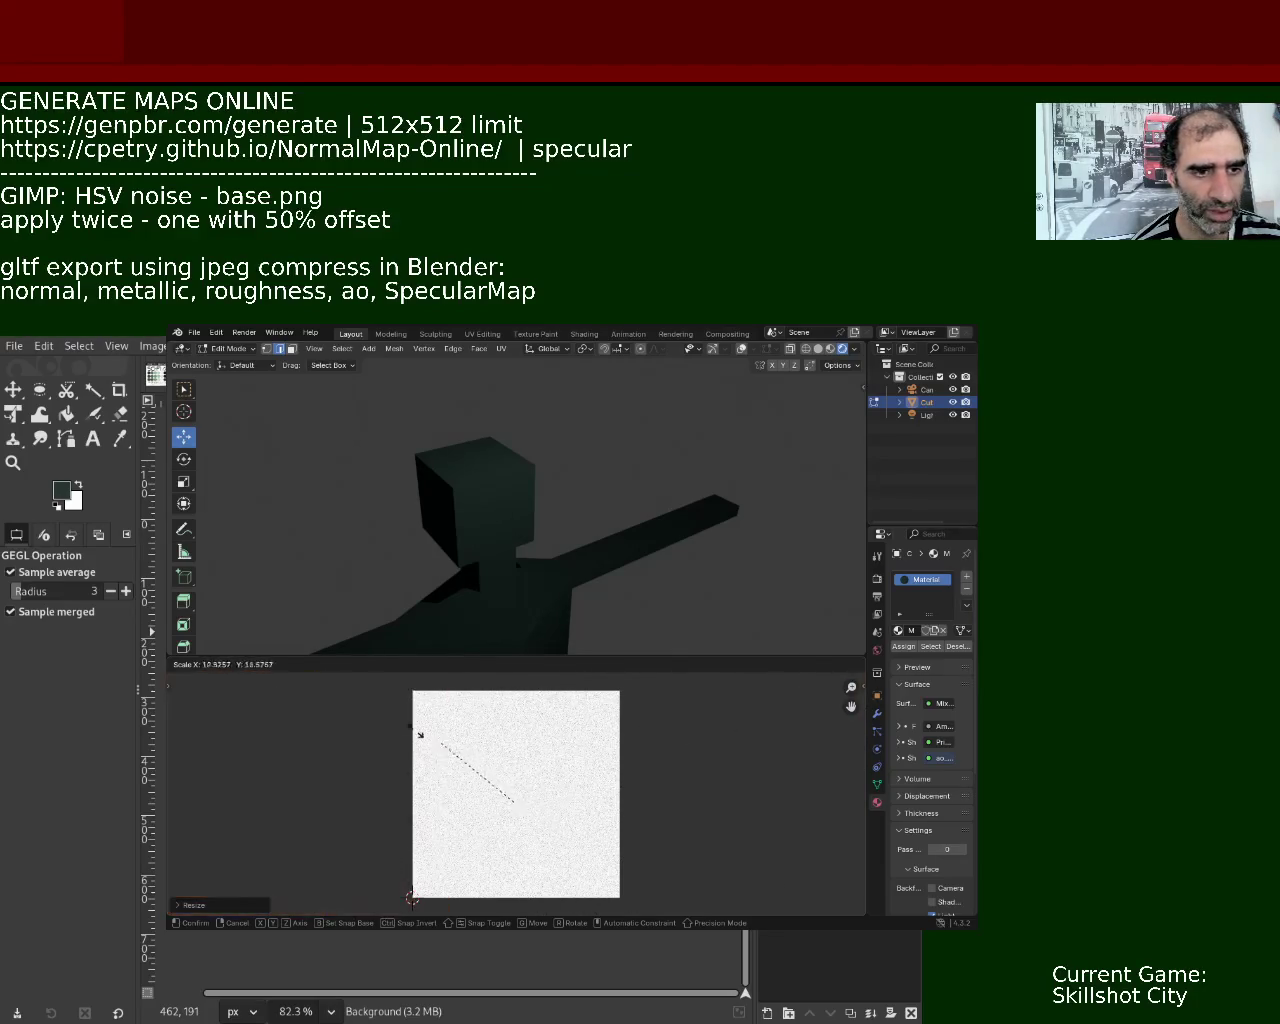
Apply the enlarged UV strip reaching past ao_map.png, inspect the figure from below, and begin shrinking it.
left_click(513, 802)
mouse_move(490, 520)
middle_mouse_down()
mouse_move(533, 426)
mouse_move(455, 489)
middle_mouse_up()
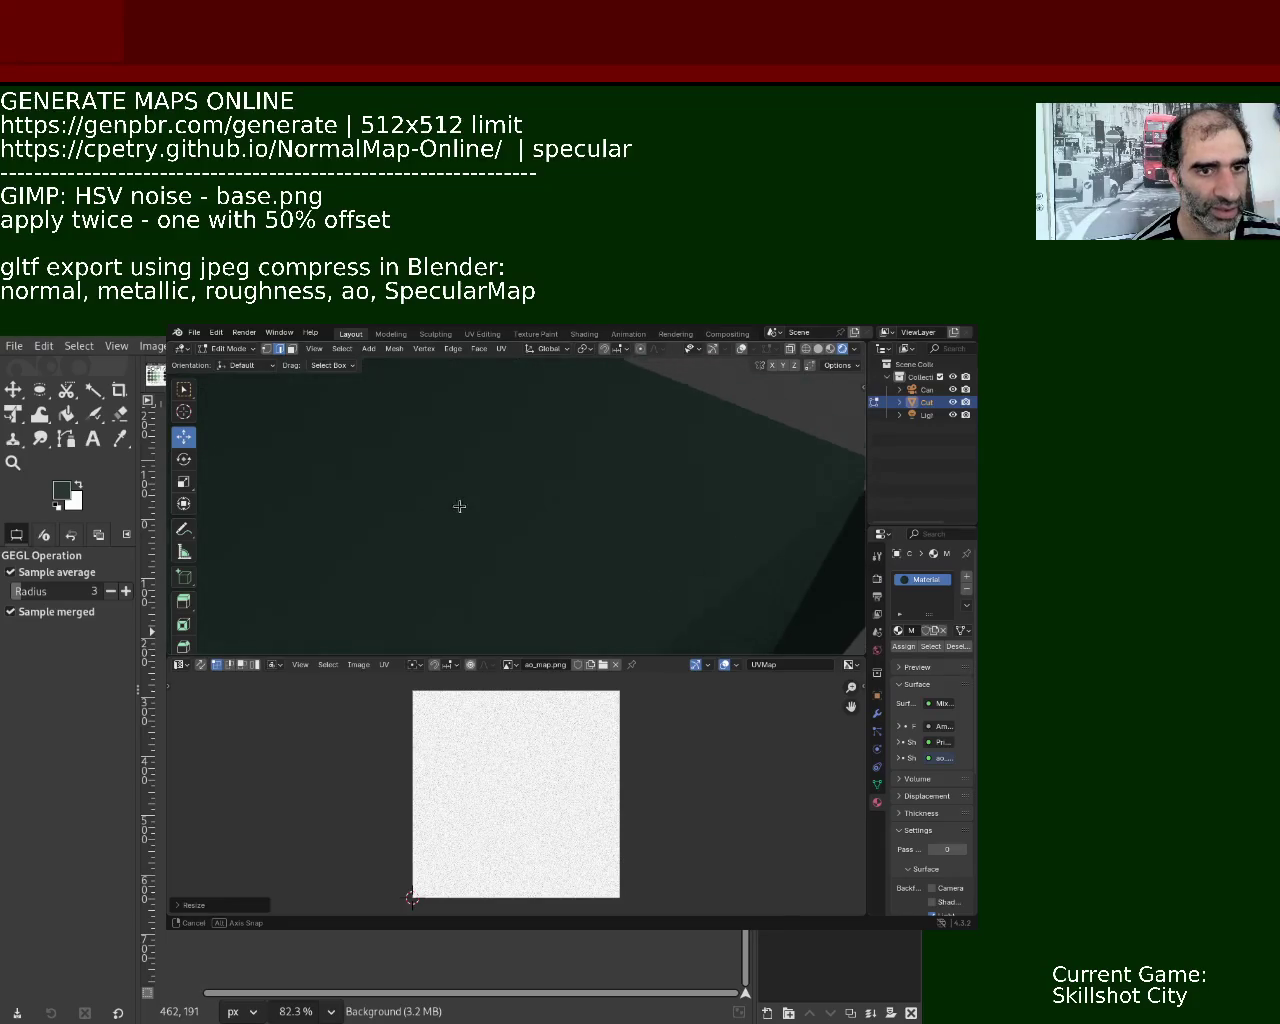
mouse_move(455, 489)
middle_mouse_down()
mouse_move(490, 496)
mouse_move(369, 515)
middle_mouse_up()
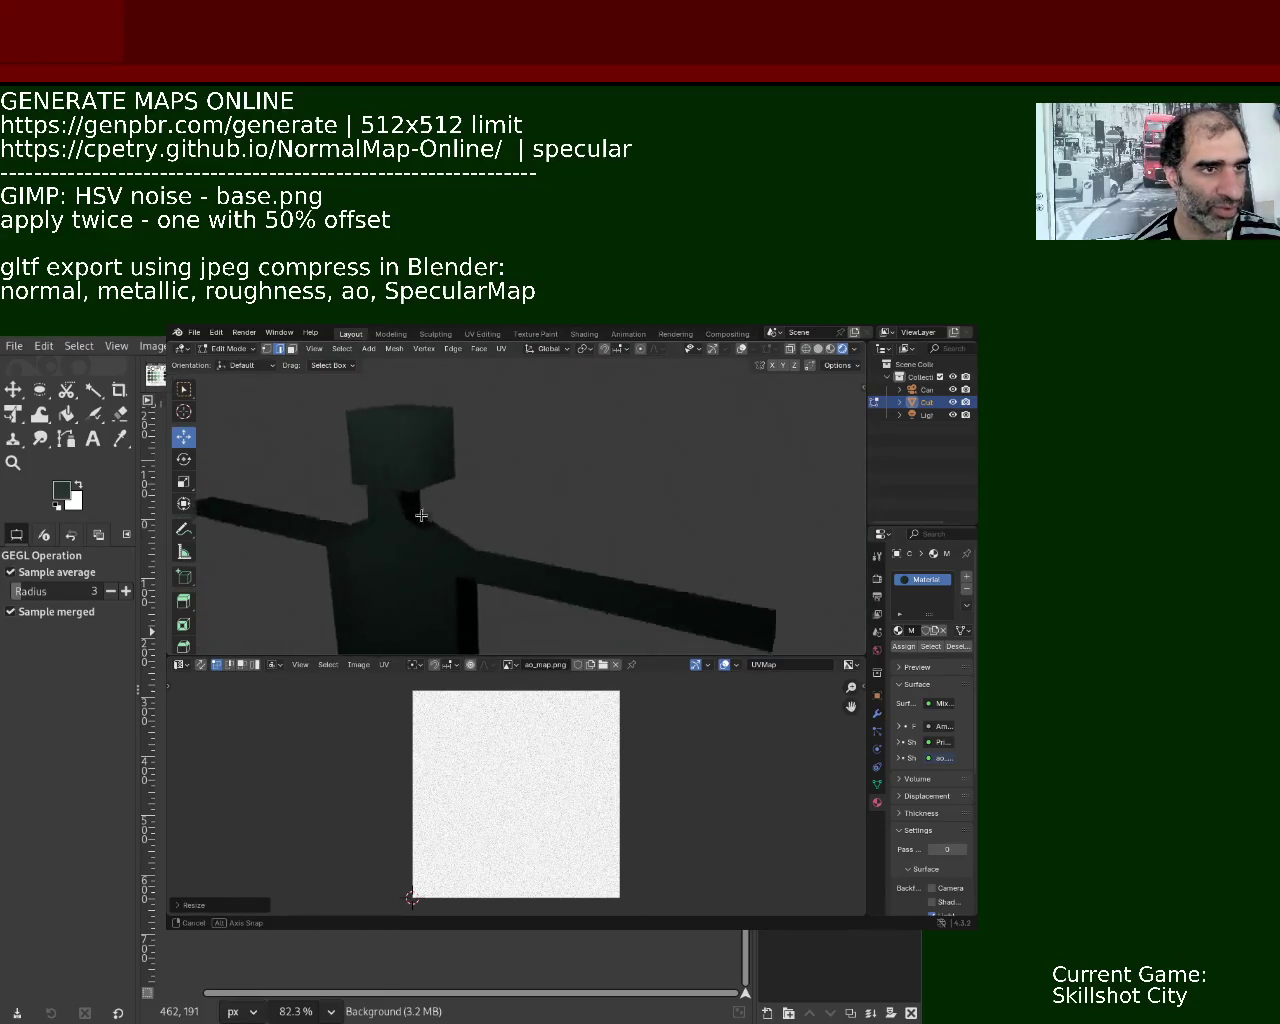
middle_click_drag(369, 515, 547, 553)
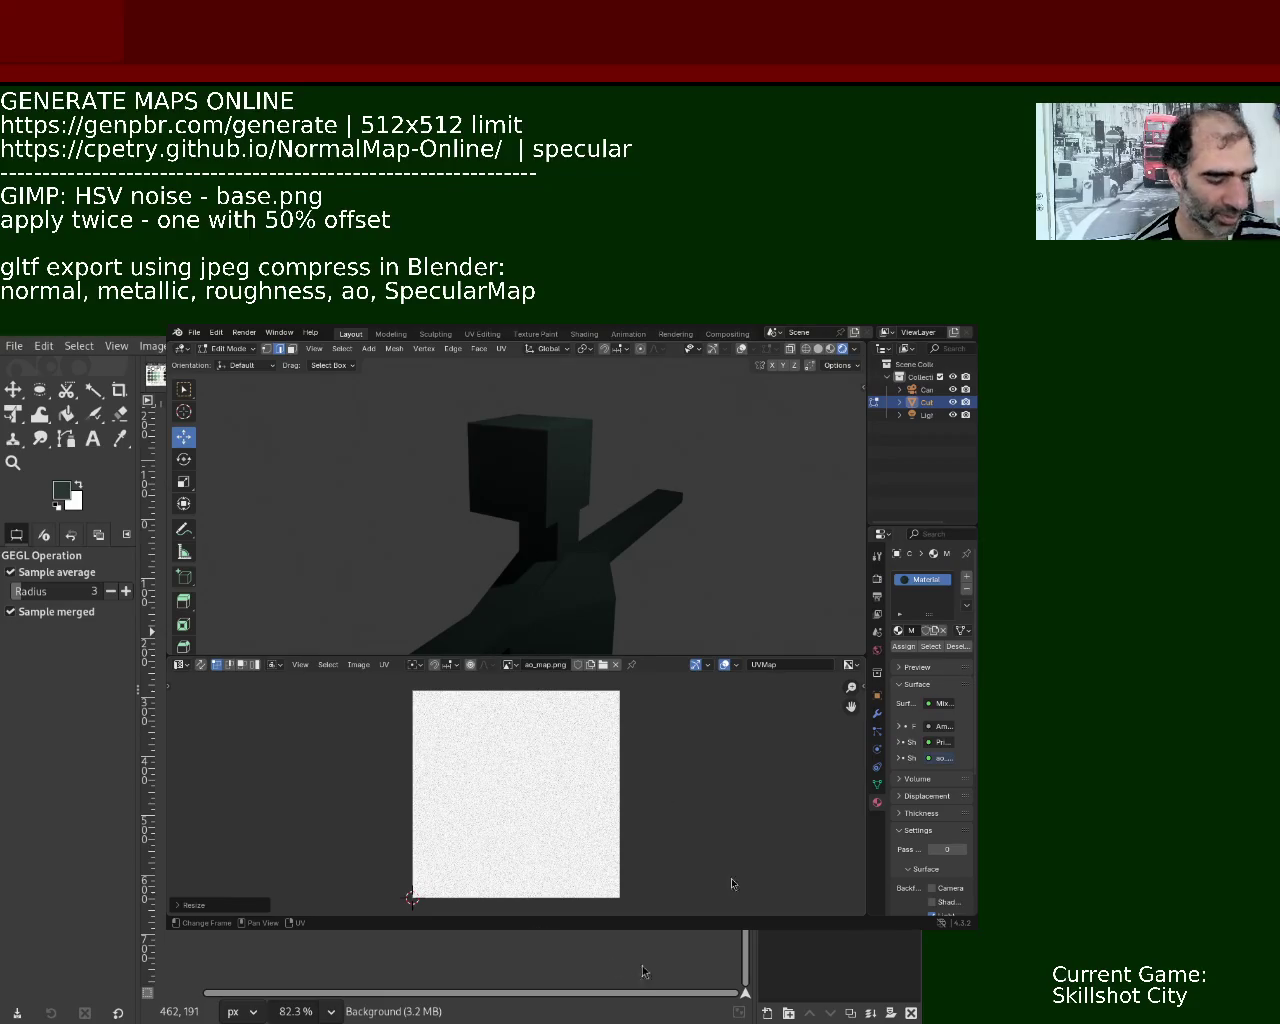
key("s")
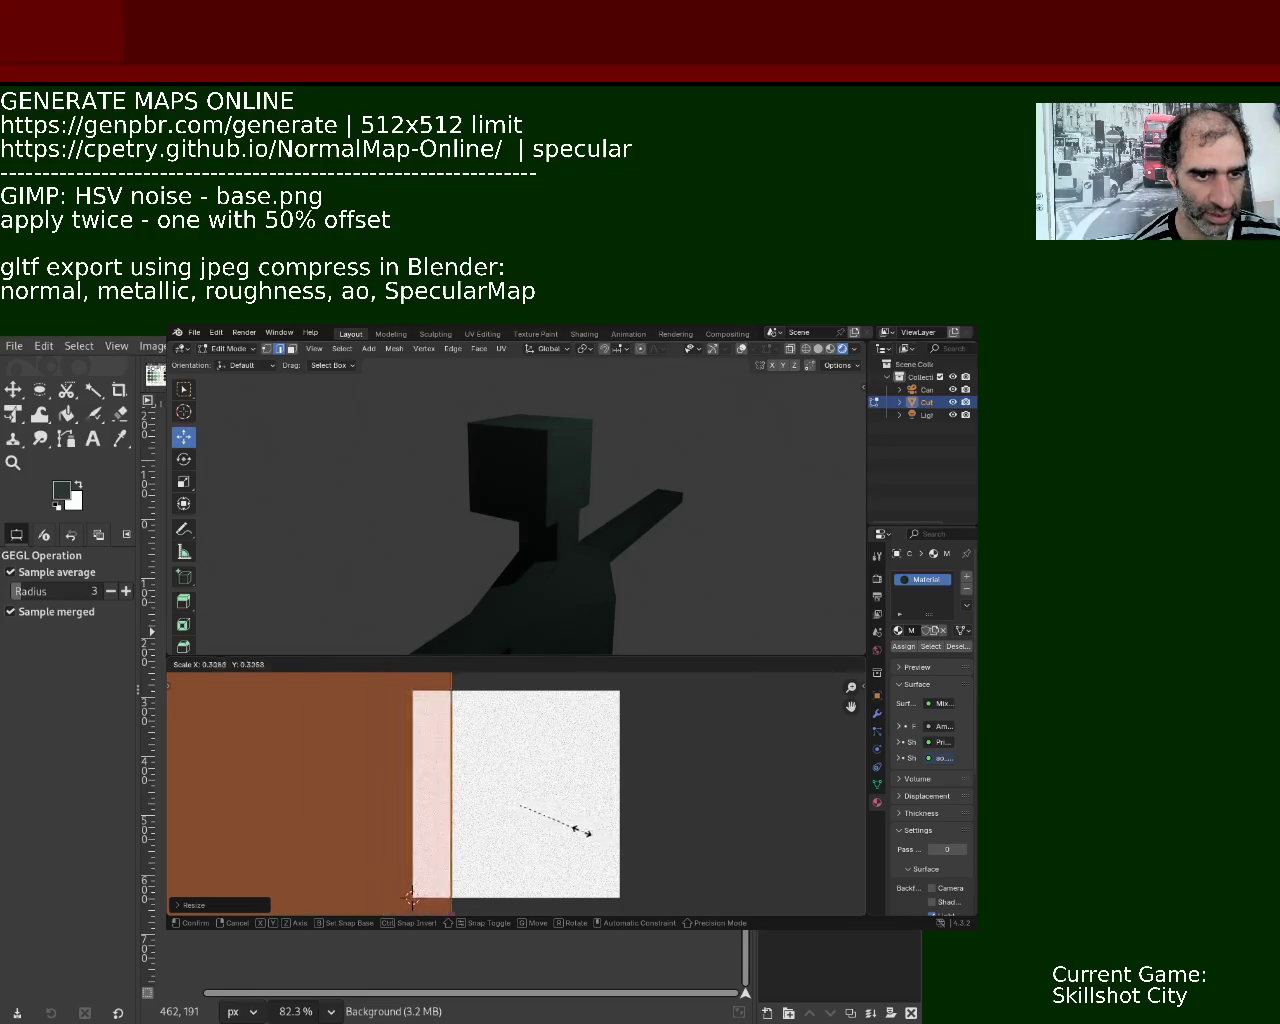
Confirm the smaller UV strip, widen it, and orbit to compare the cube's texture.
left_click(519, 808)
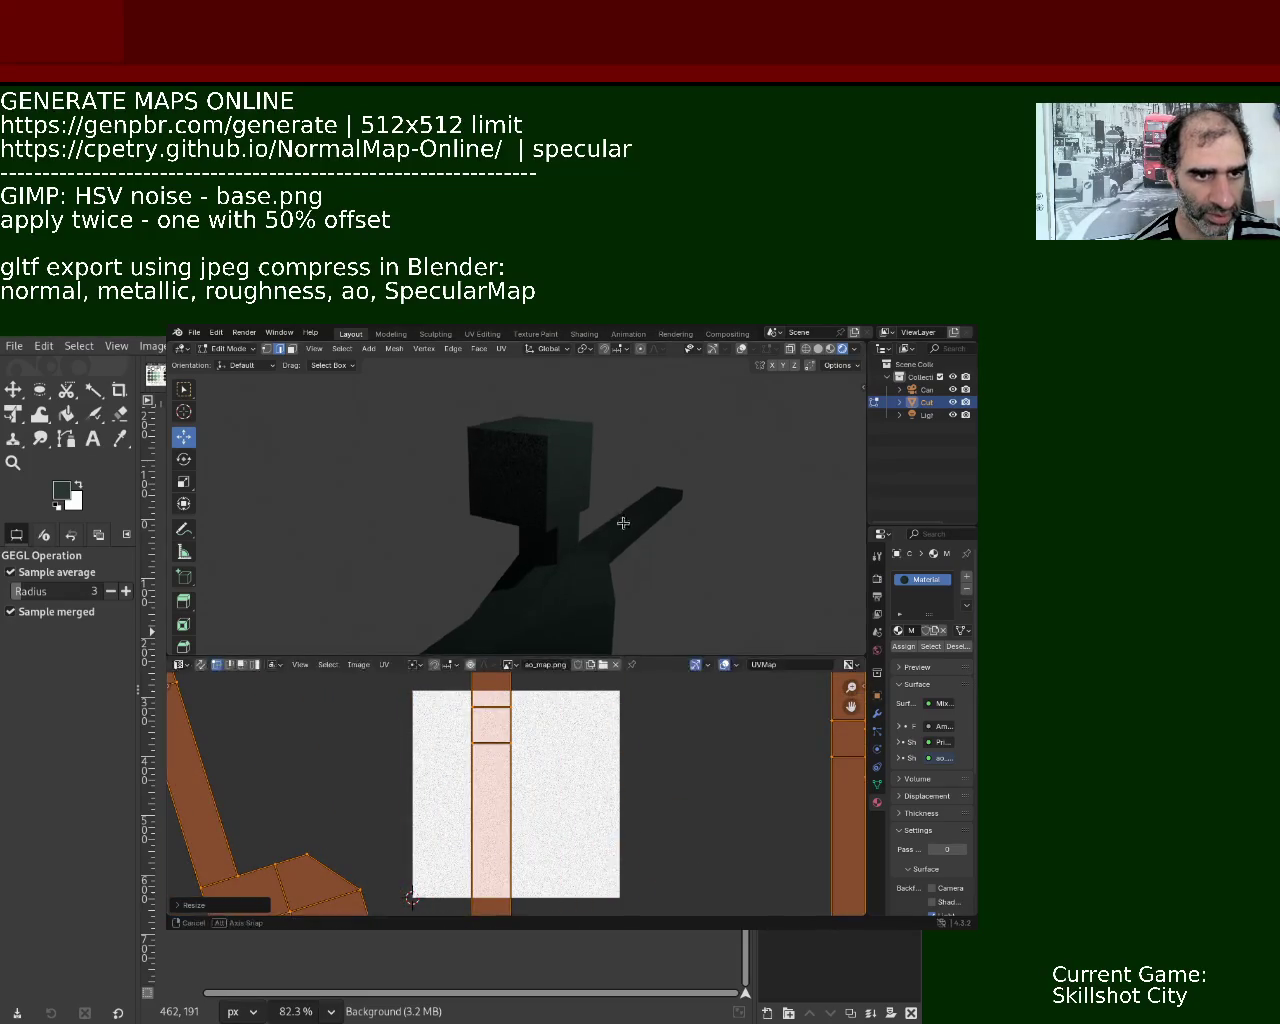
key("KP_Decimal")
key("s")
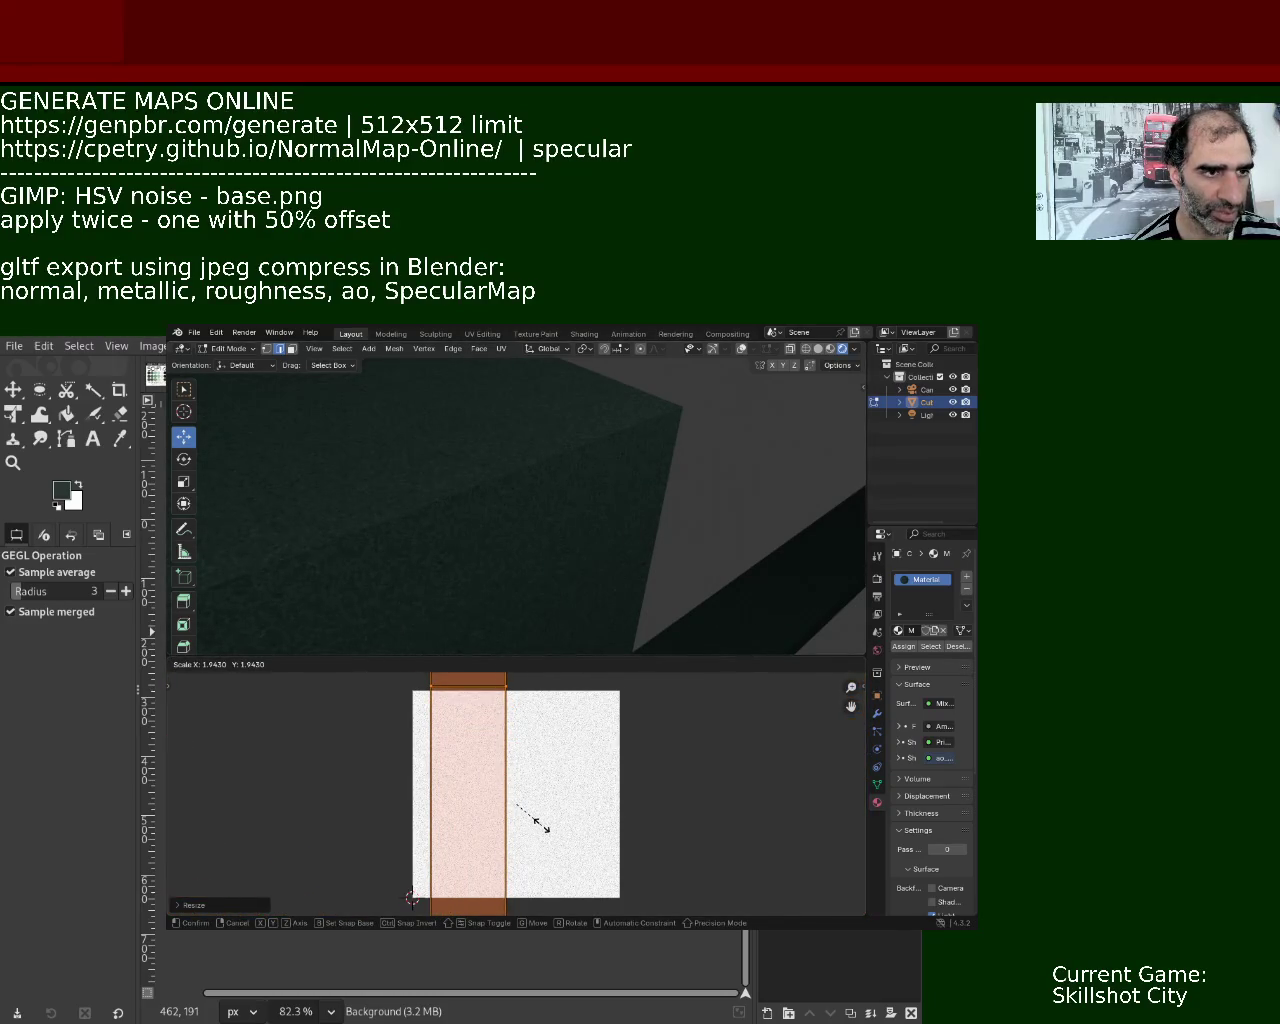
left_click(540, 823)
middle_click_drag(497, 569, 570, 508)
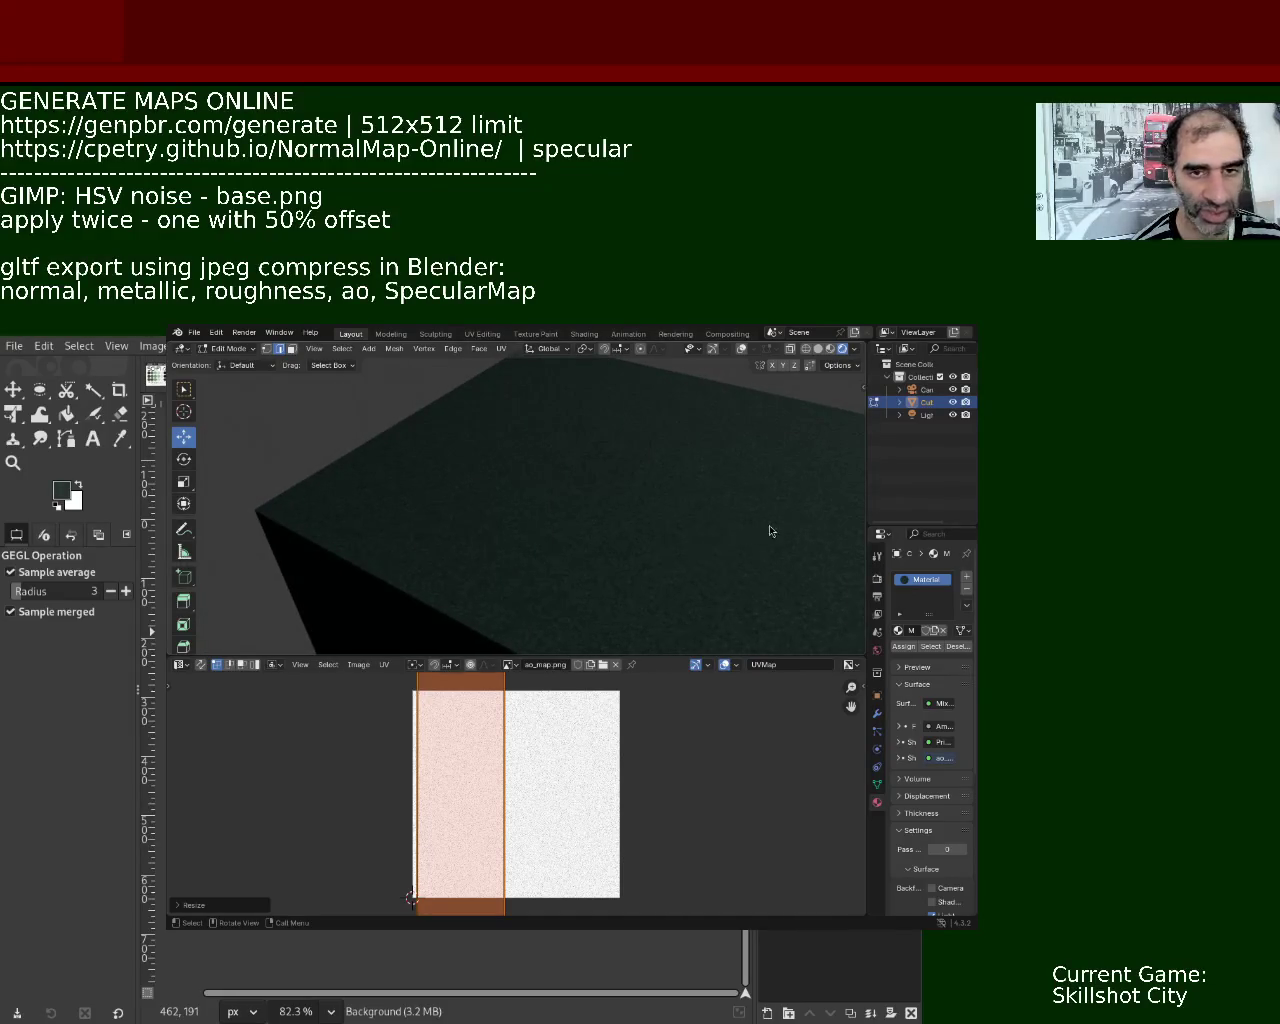
middle_click_drag(813, 644, 534, 533)
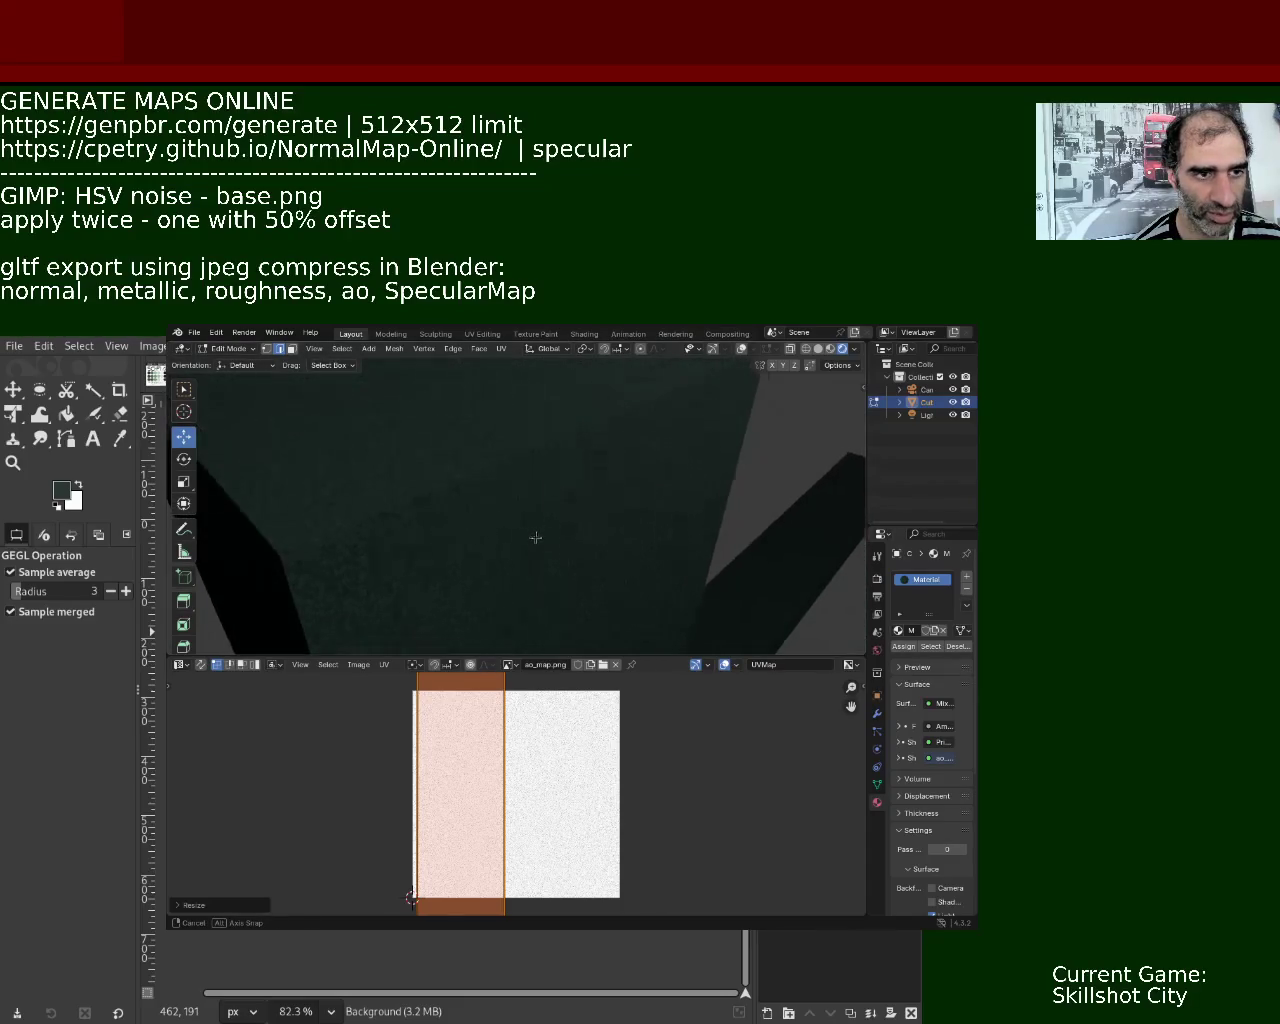
middle_click_drag(534, 533, 550, 568)
Widen the UV strip about 1.98 times past ao_map.png's left edge and check the density.
key("s")
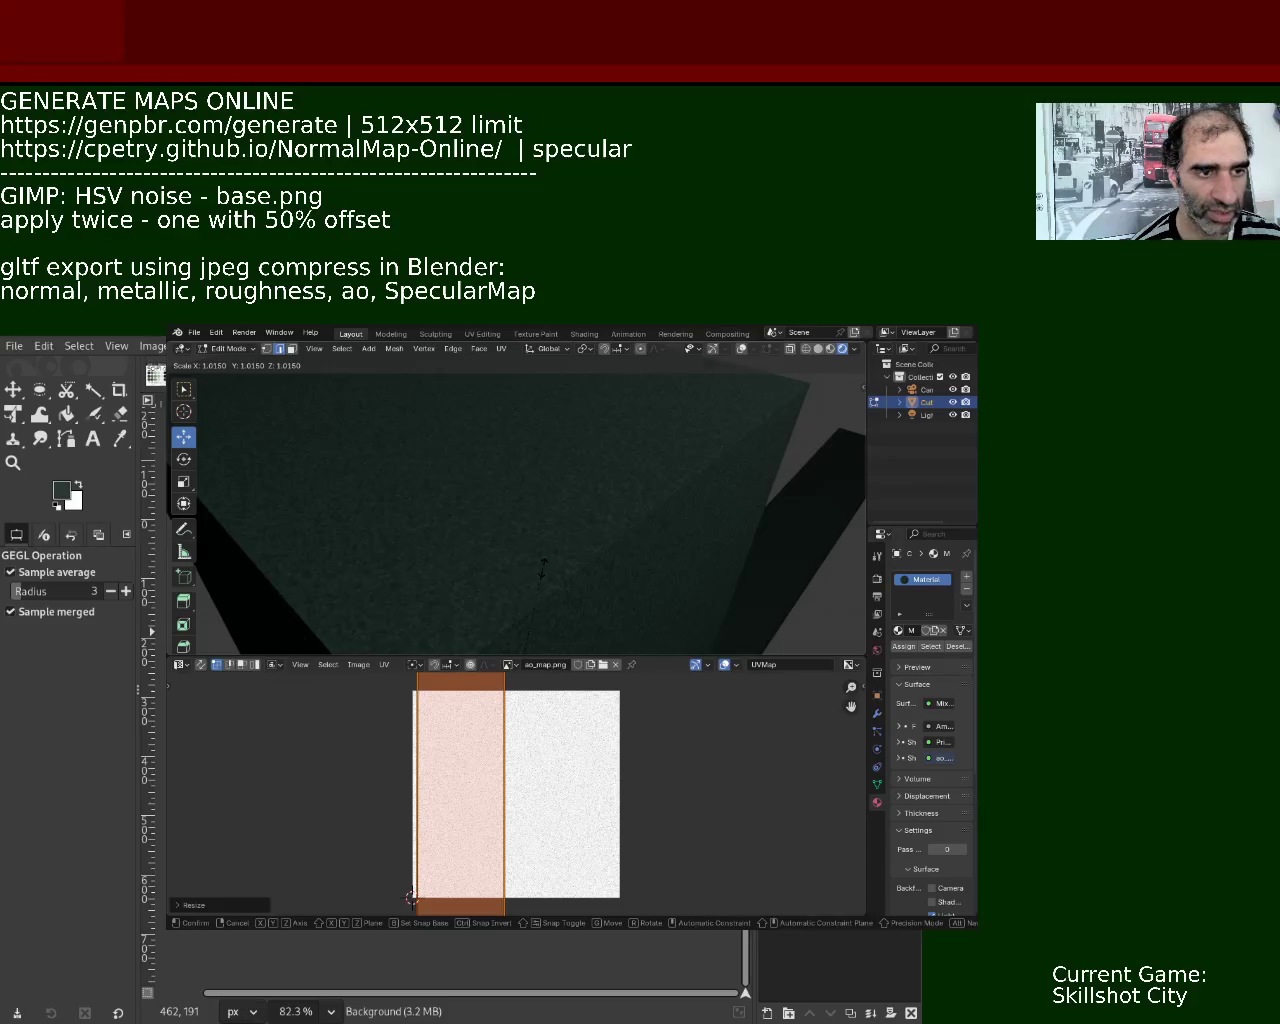
key("Escape")
key("s")
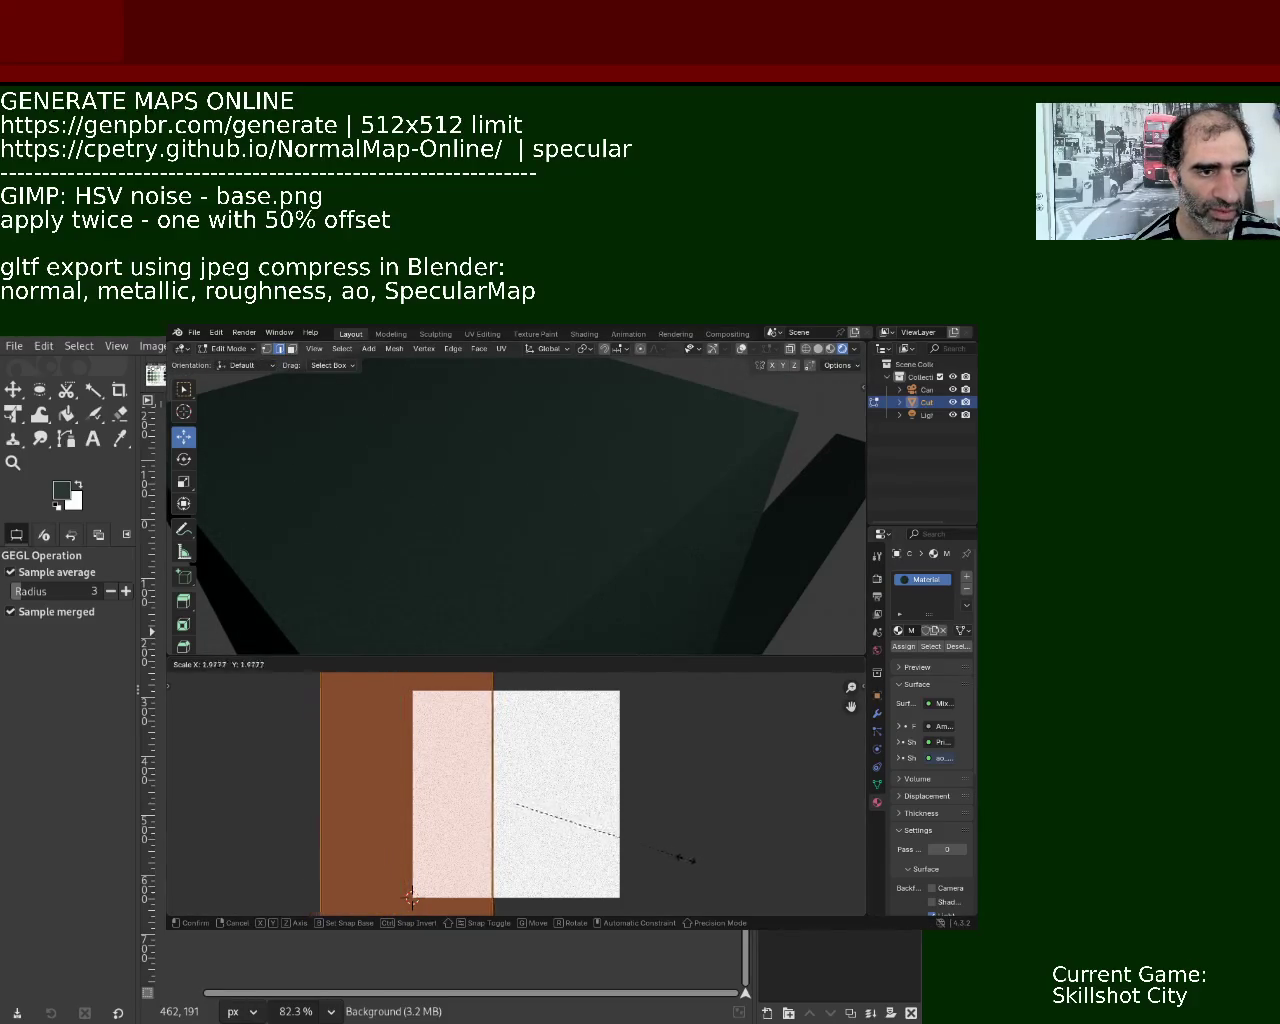
left_click(630, 733)
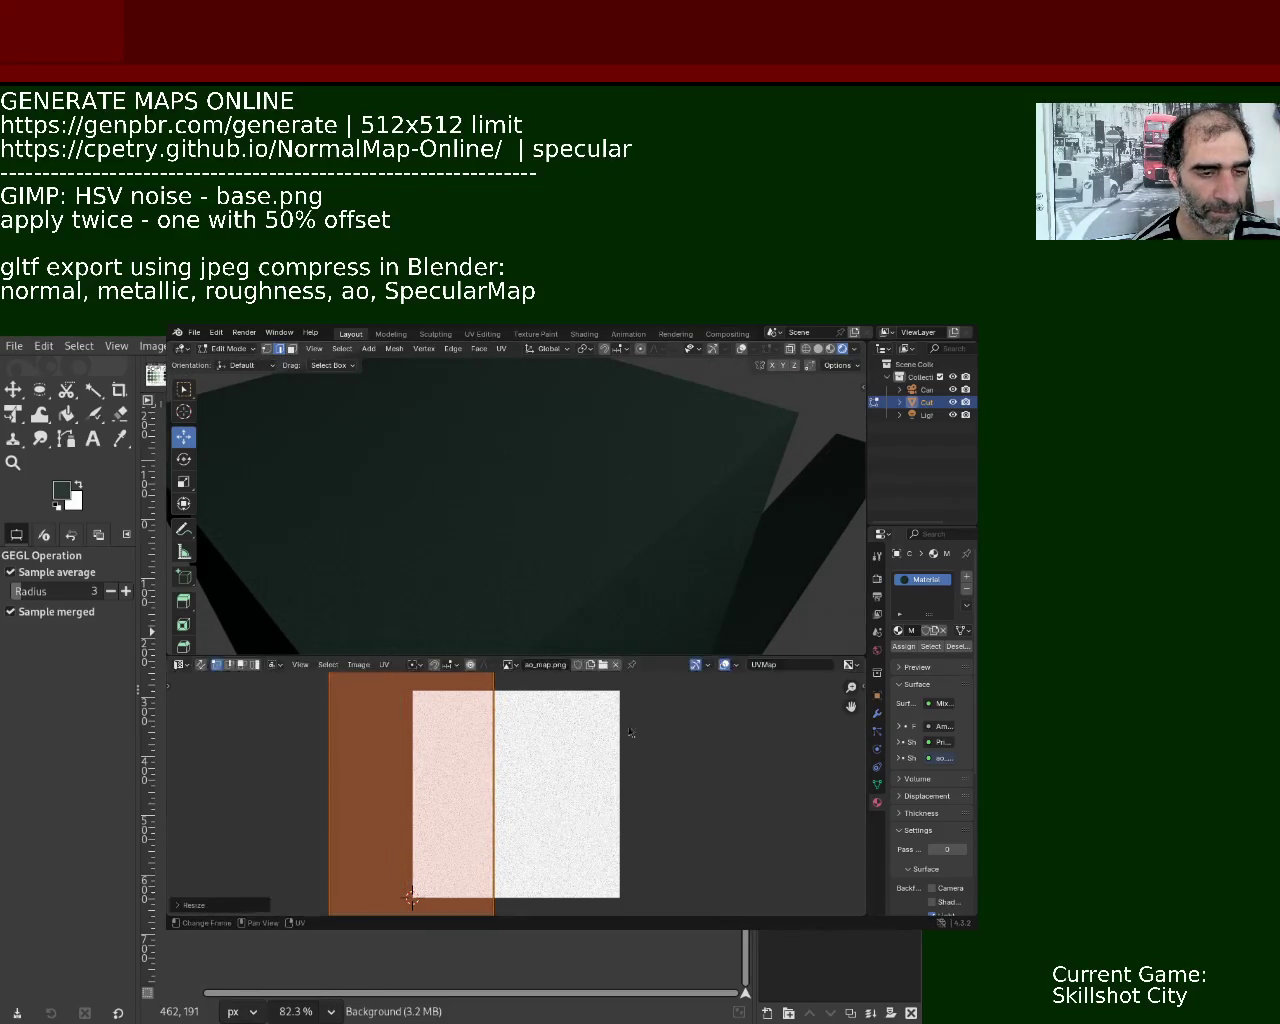
middle_click_drag(577, 586, 554, 545)
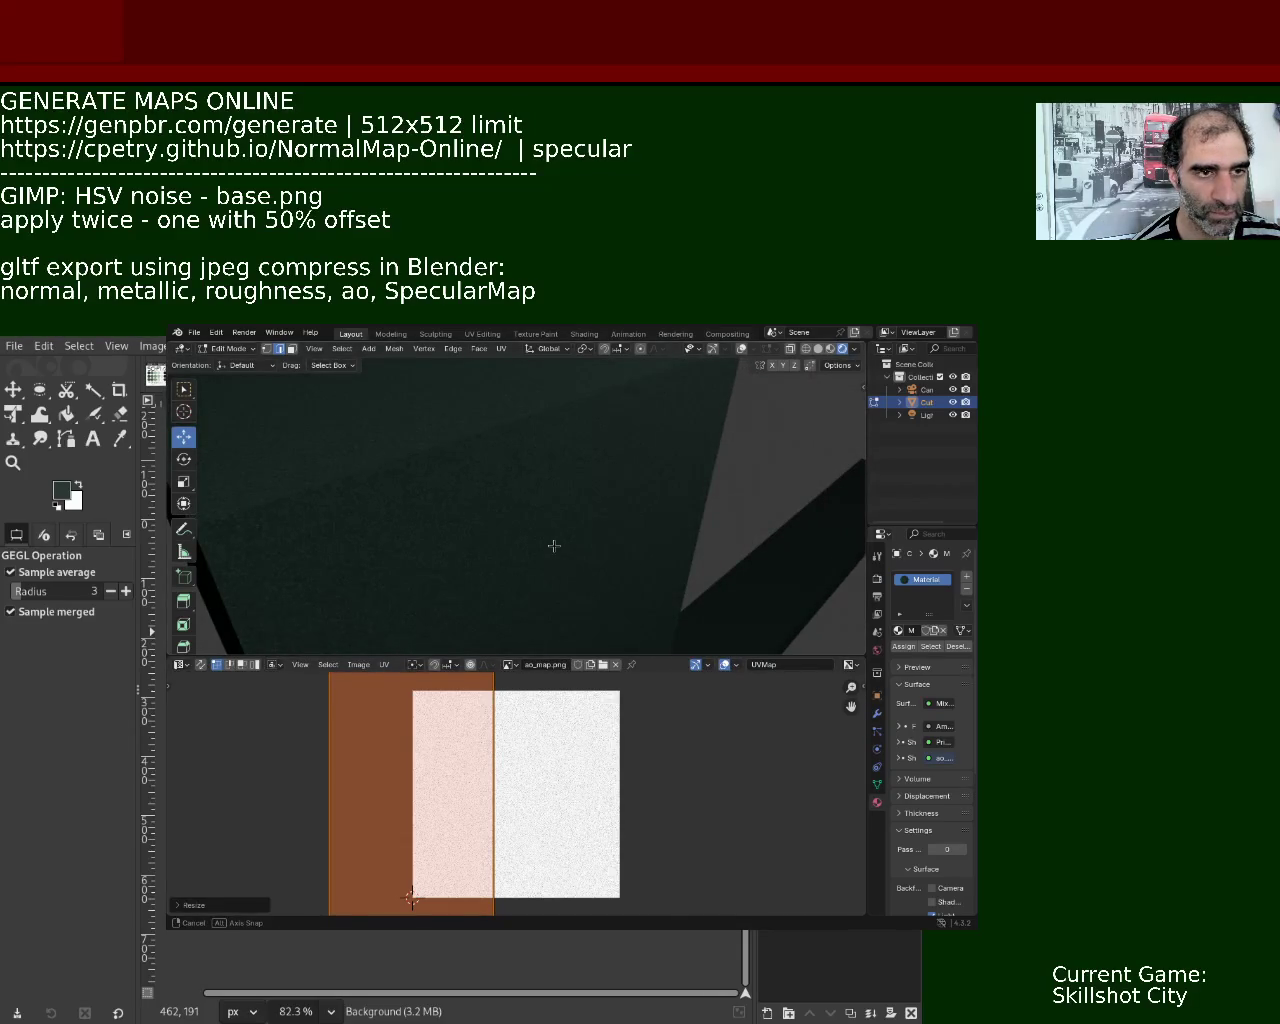
mouse_move(555, 548)
middle_mouse_down()
mouse_move(586, 560)
mouse_move(546, 523)
mouse_move(571, 569)
mouse_move(677, 638)
middle_mouse_up()
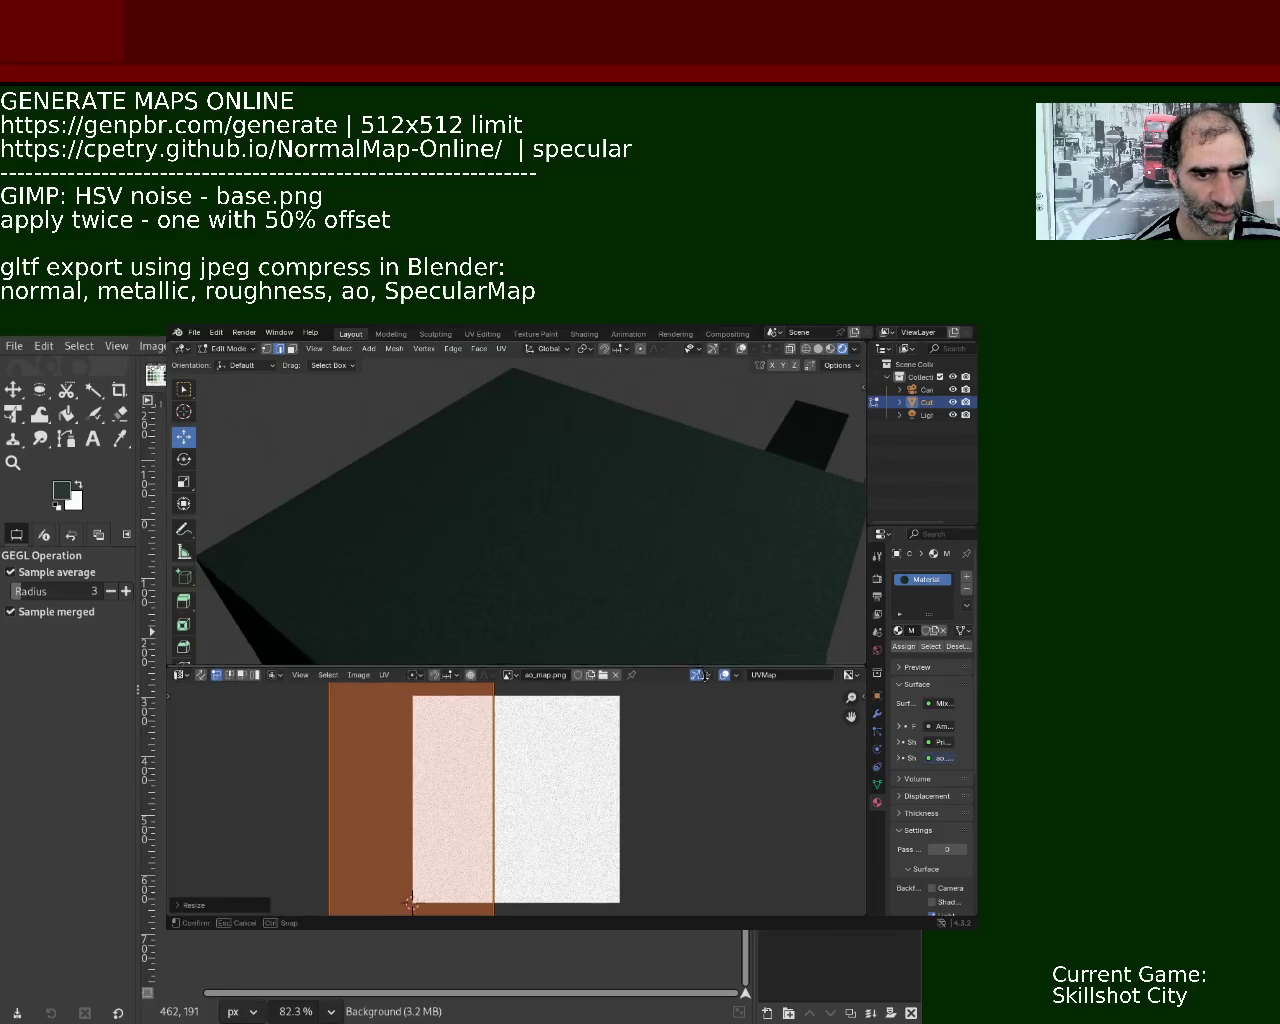
Enlarge the 3D viewport over the UV editor and look over the cube, arm and extruded block.
left_click_drag(677, 659, 660, 769)
mouse_move(654, 680)
middle_mouse_down()
mouse_move(559, 570)
mouse_move(597, 599)
middle_mouse_up()
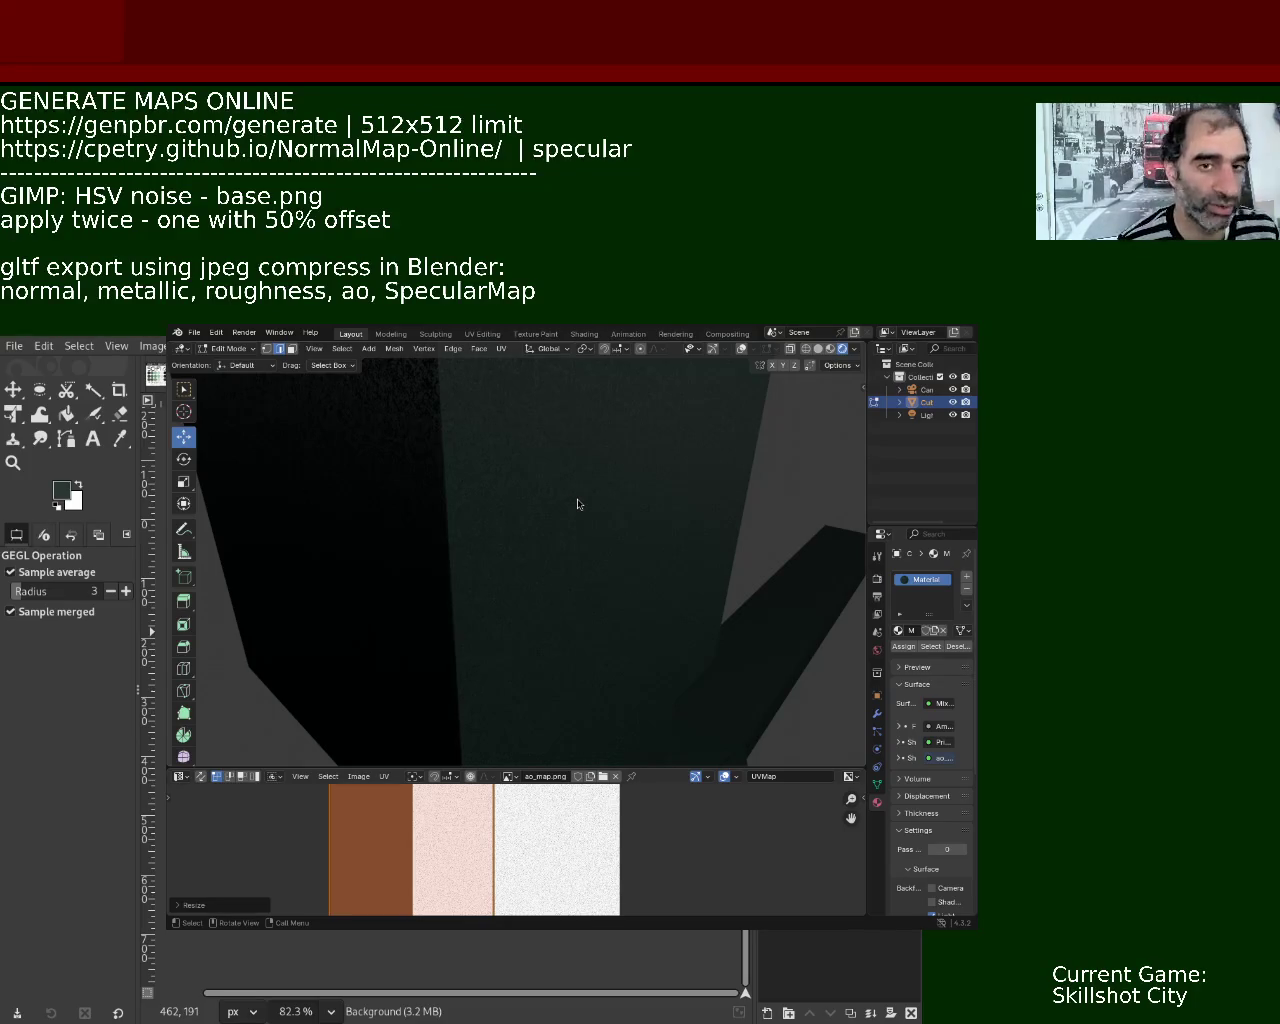
mouse_move(553, 523)
middle_mouse_down("ctrl")
mouse_move(566, 591)
mouse_move(424, 619)
mouse_move(555, 604)
mouse_move(560, 545)
mouse_move(563, 600)
mouse_move(557, 580)
mouse_move(650, 652)
middle_mouse_up("ctrl")
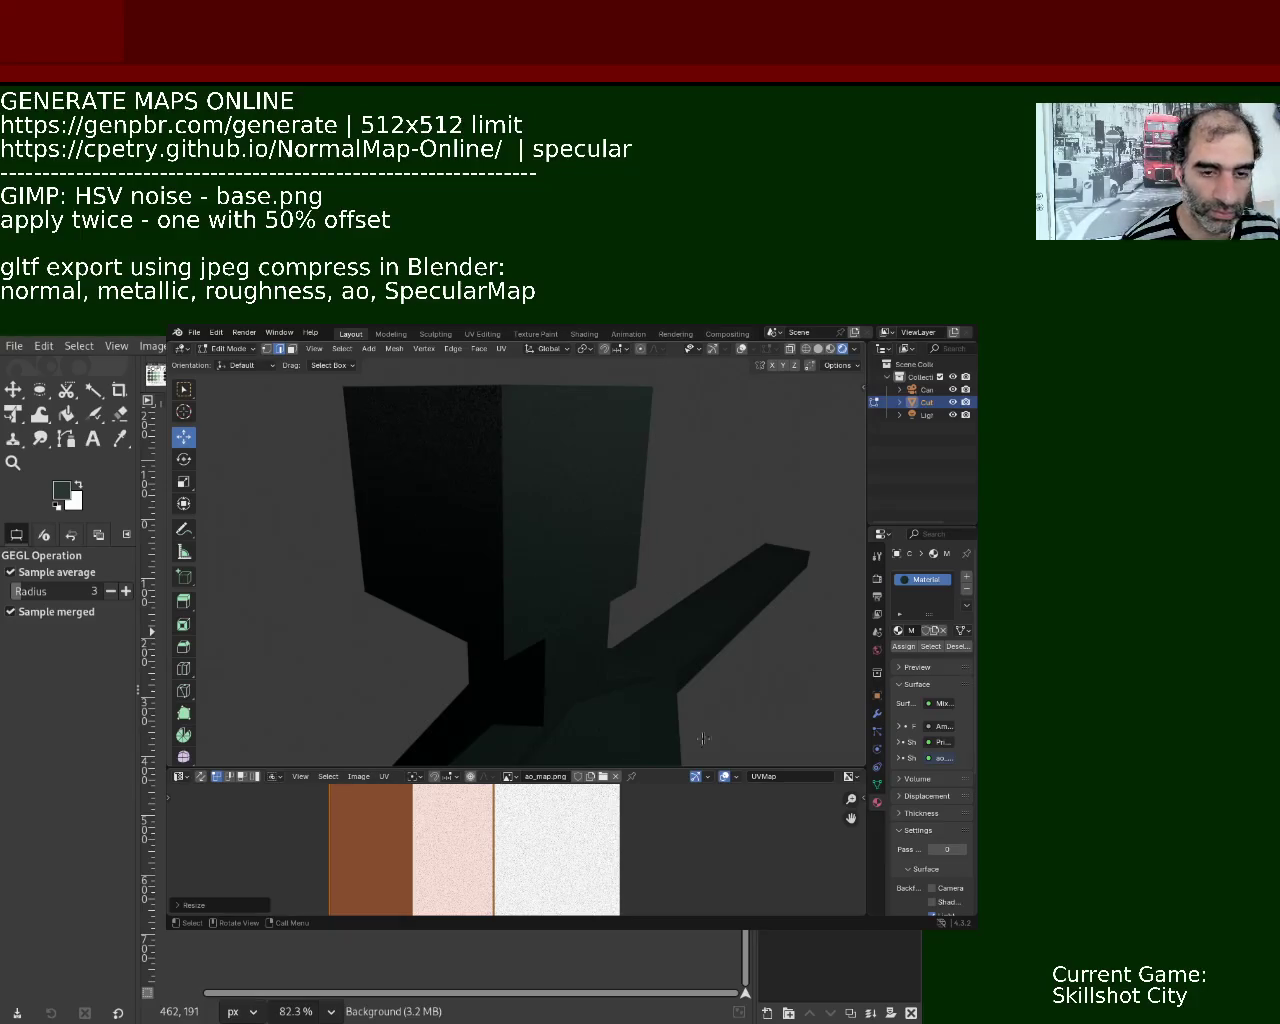
mouse_move(531, 497)
middle_mouse_down()
mouse_move(537, 486)
mouse_move(537, 531)
mouse_move(566, 569)
mouse_move(580, 560)
mouse_move(569, 540)
mouse_move(643, 558)
middle_mouse_up()
scroll(643, 558, "up", 5)
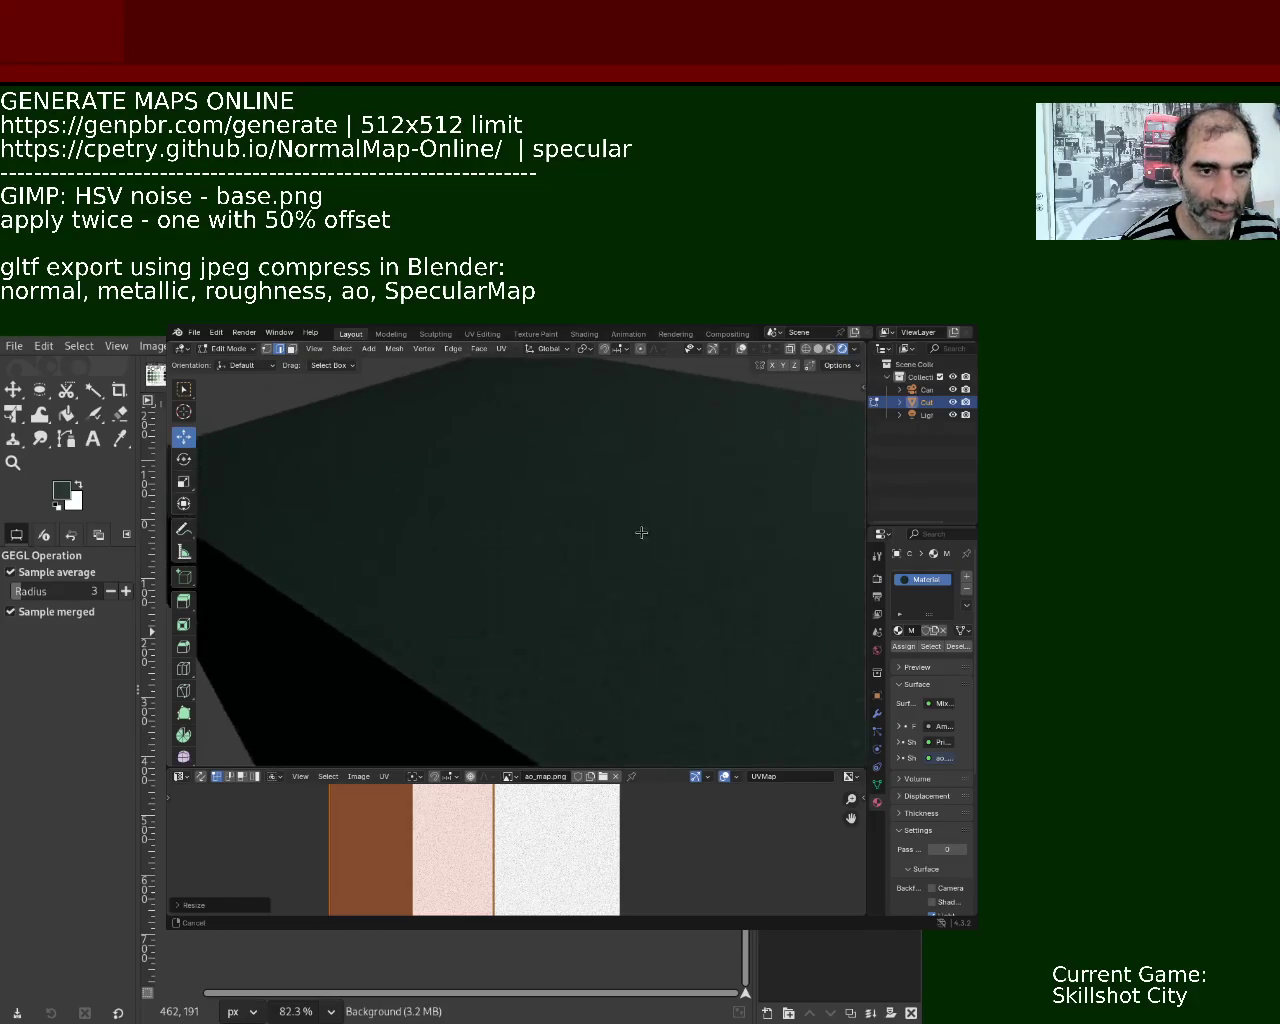
scroll(643, 550, "down", 5)
Undo and redo the extruded block twice to compare, keeping it in place.
key("s")
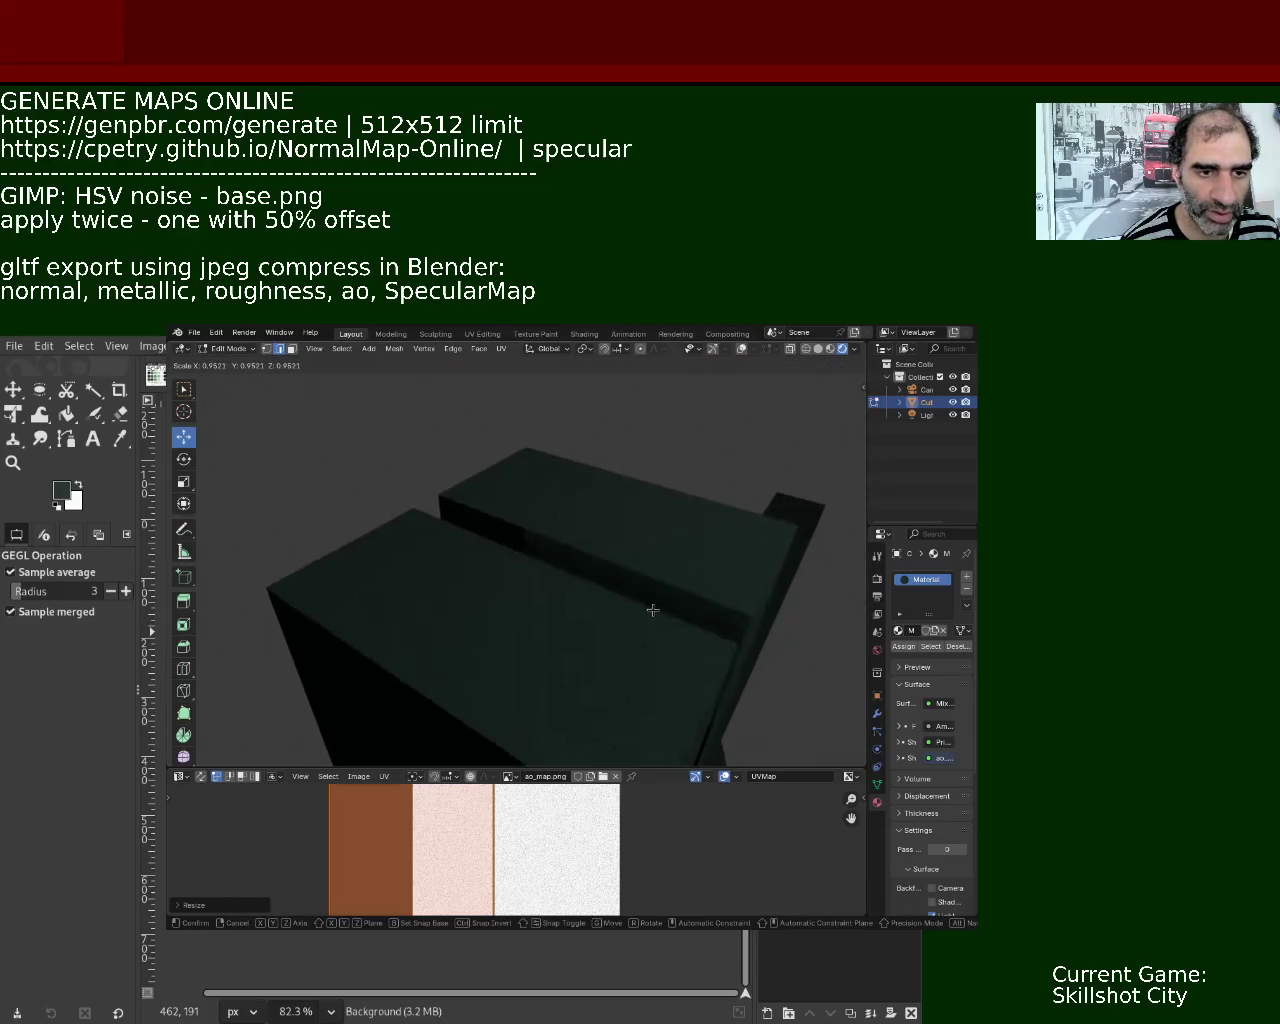
key("Escape")
key("ctrl+z")
key("ctrl+shift+z")
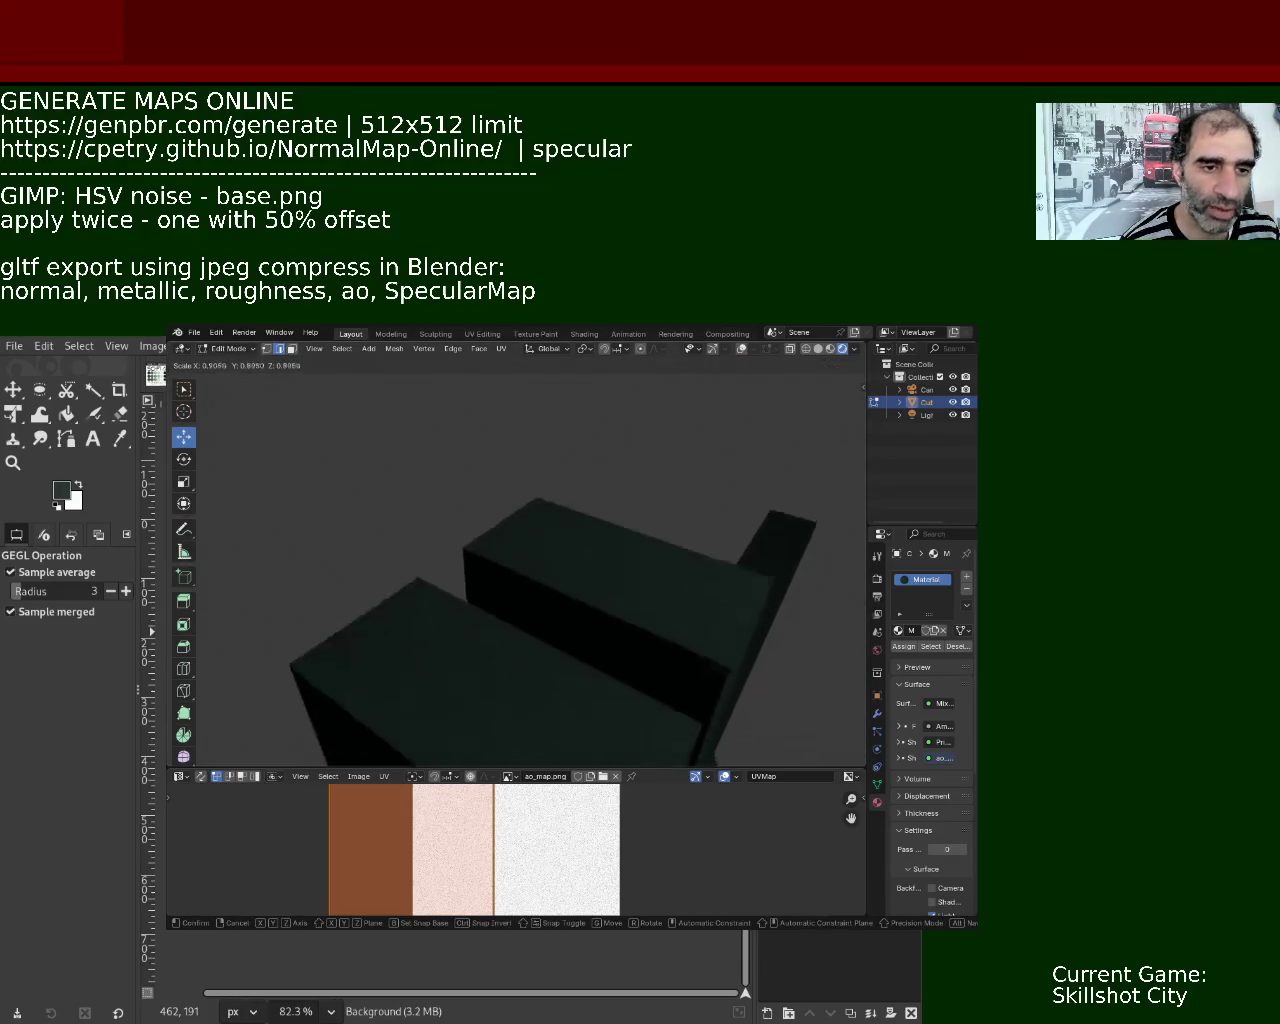
key("ctrl+z")
key("ctrl+shift+z")
Resize the extruded block in the 3D view while zooming in close on it.
key("s")
mouse_move(682, 651)
middle_mouse_down()
mouse_move(689, 573)
mouse_move(740, 622)
mouse_move(749, 694)
middle_mouse_up()
scroll(689, 573, "up", 3)
scroll(689, 570, "down", 3)
scroll(740, 622, "up", 4)
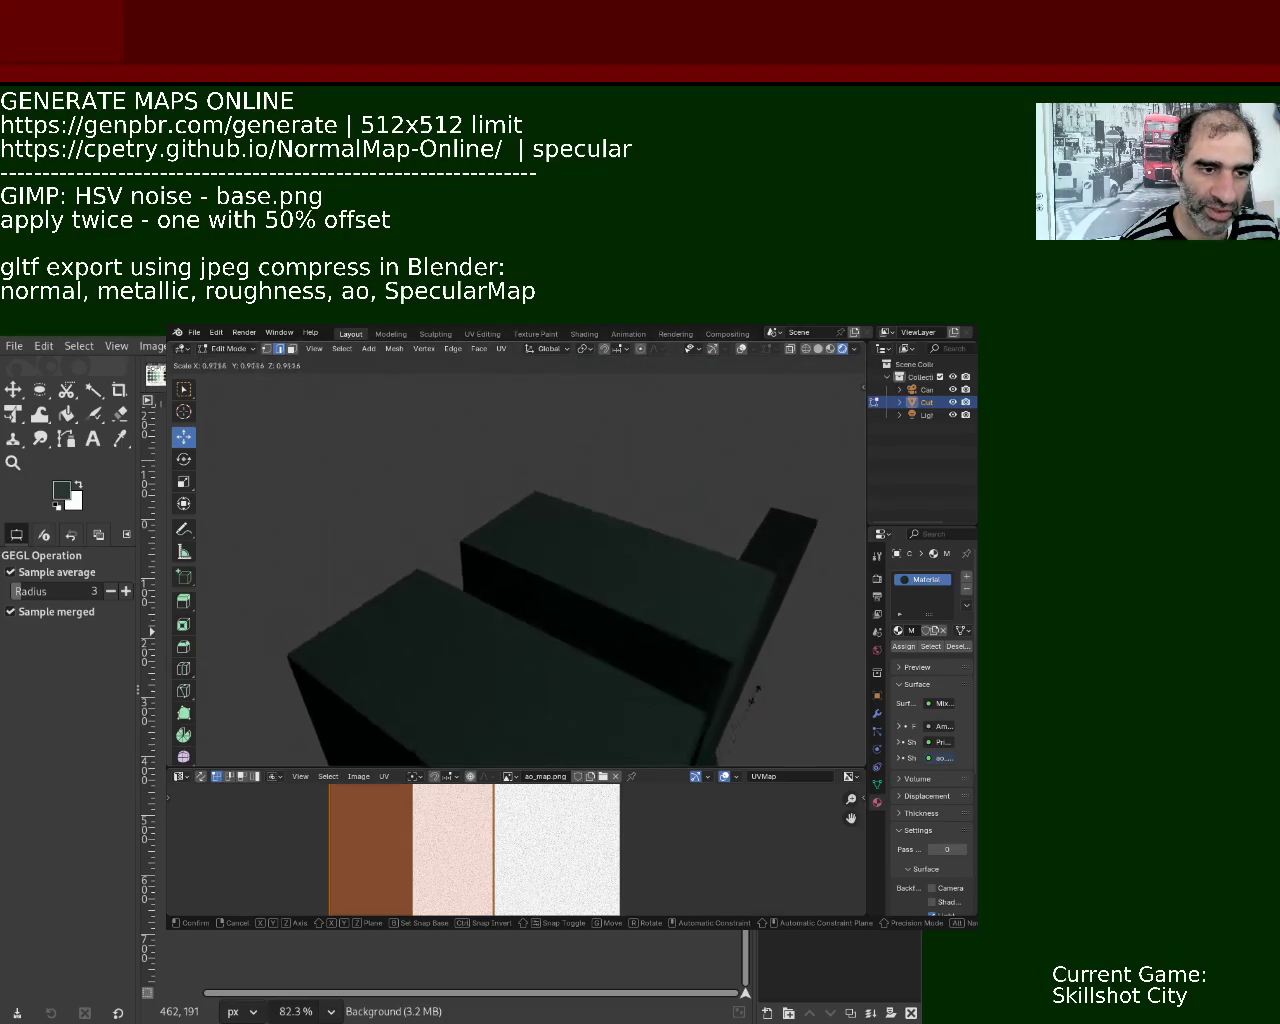
scroll(749, 694, "up", 3)
scroll(762, 603, "up", 2)
left_click(697, 580)
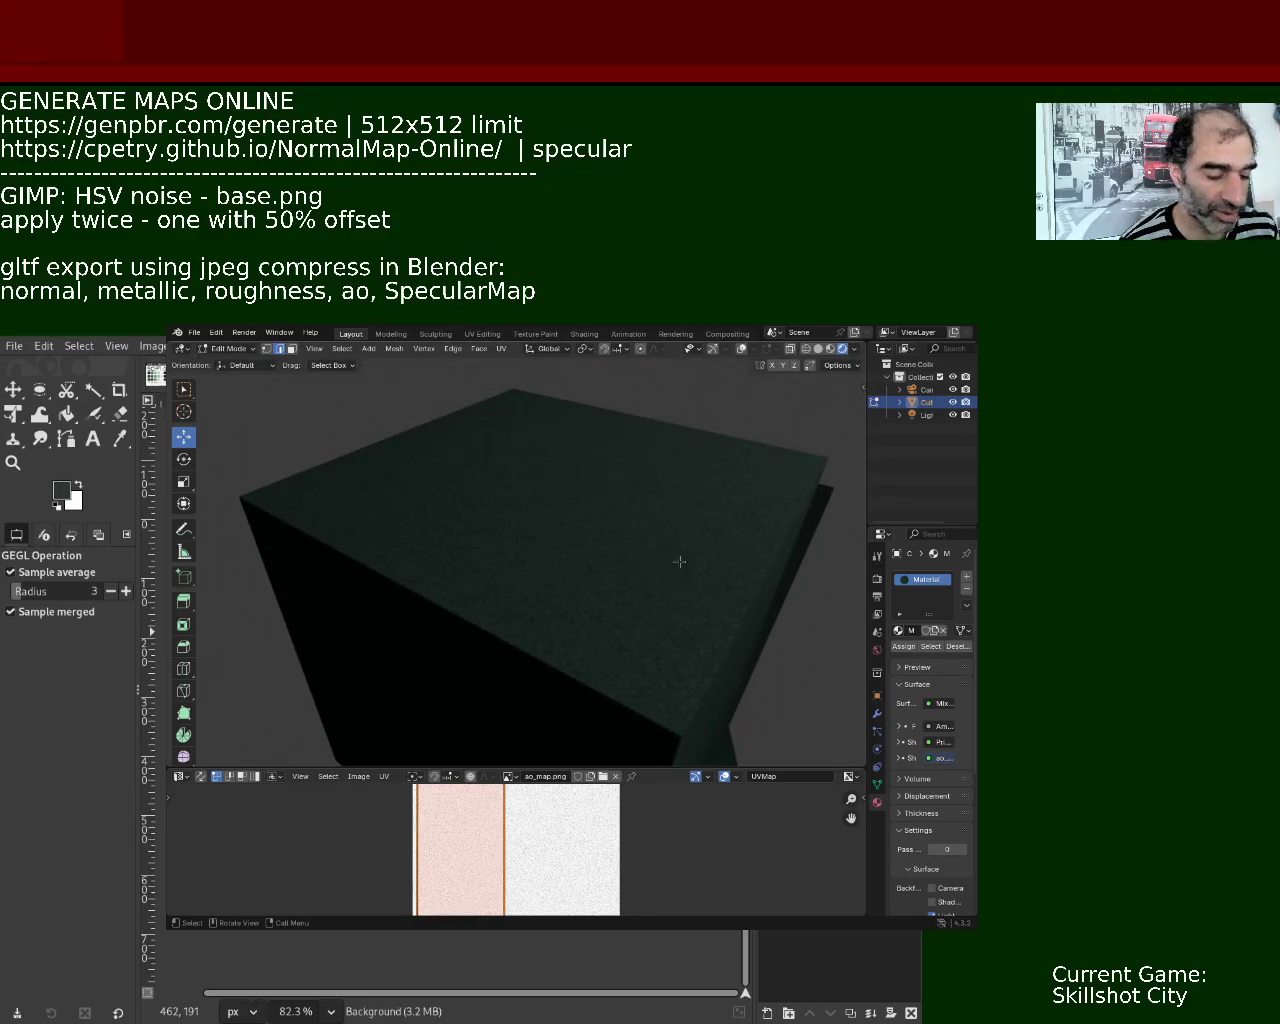
Enlarge the UV islands about 1.64 times and orbit in close on the head cube.
key("s")
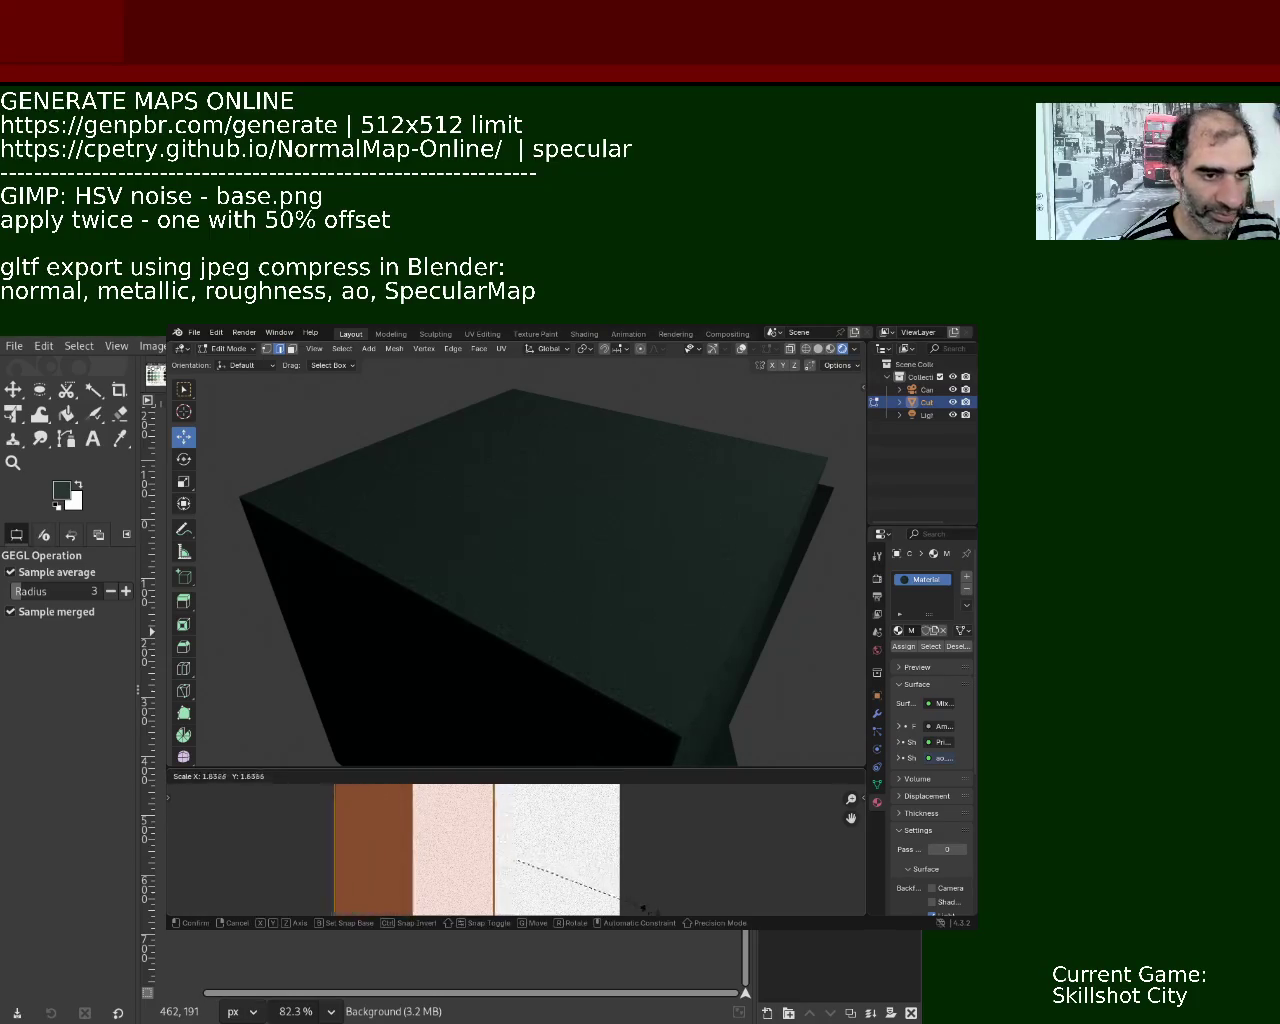
left_click(778, 949)
mouse_move(620, 592)
middle_mouse_down()
mouse_move(666, 508)
mouse_move(629, 500)
mouse_move(629, 486)
mouse_move(597, 500)
mouse_move(648, 563)
mouse_move(551, 491)
mouse_move(574, 489)
mouse_move(494, 523)
mouse_move(489, 506)
mouse_move(539, 497)
middle_mouse_up()
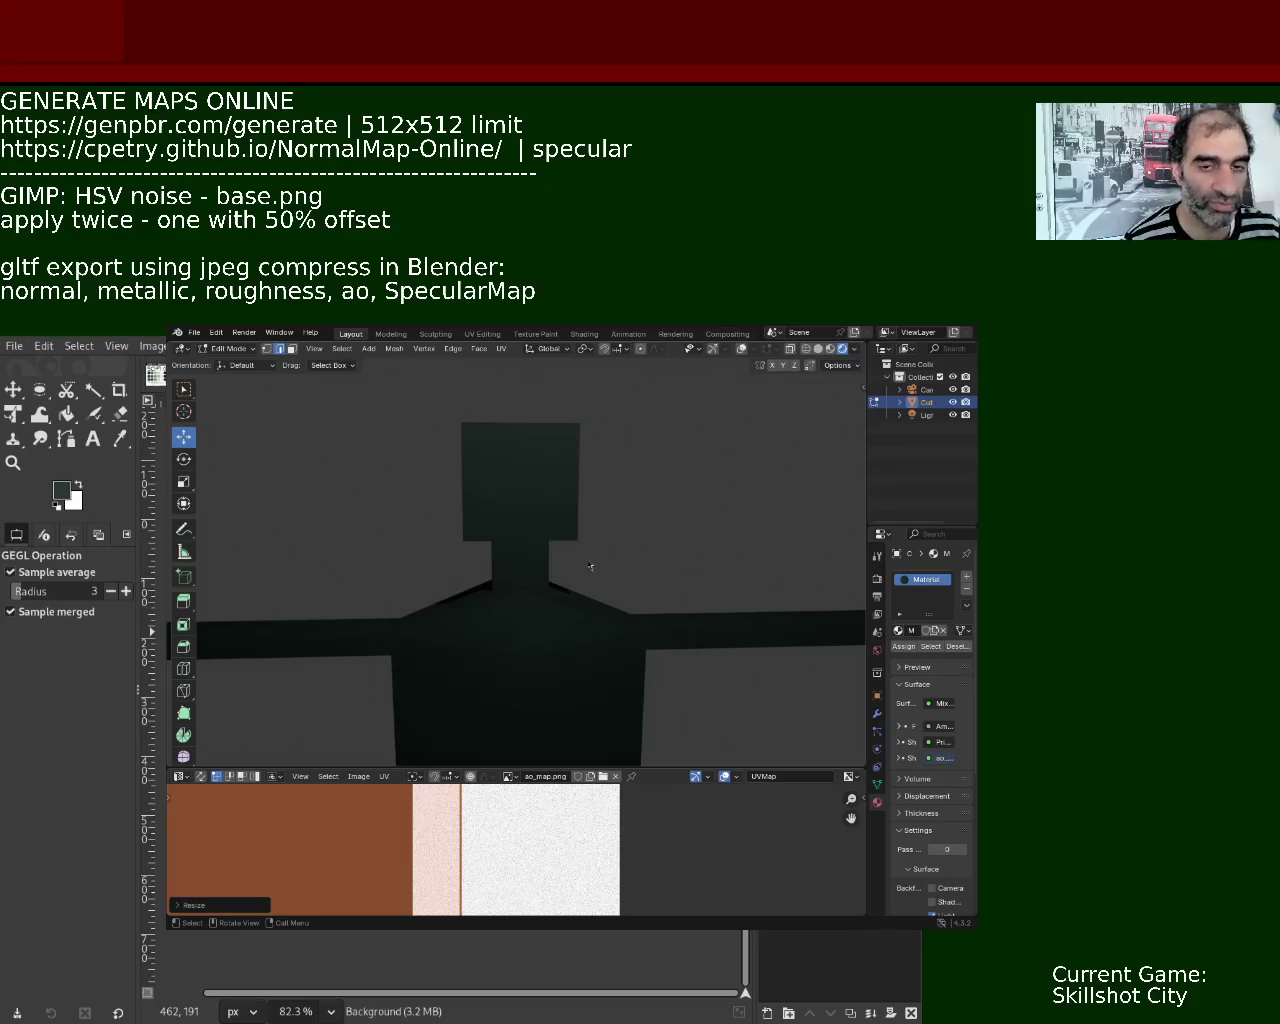
mouse_move(532, 537)
middle_mouse_down()
mouse_move(572, 523)
mouse_move(656, 585)
mouse_move(609, 557)
mouse_move(608, 595)
middle_mouse_up()
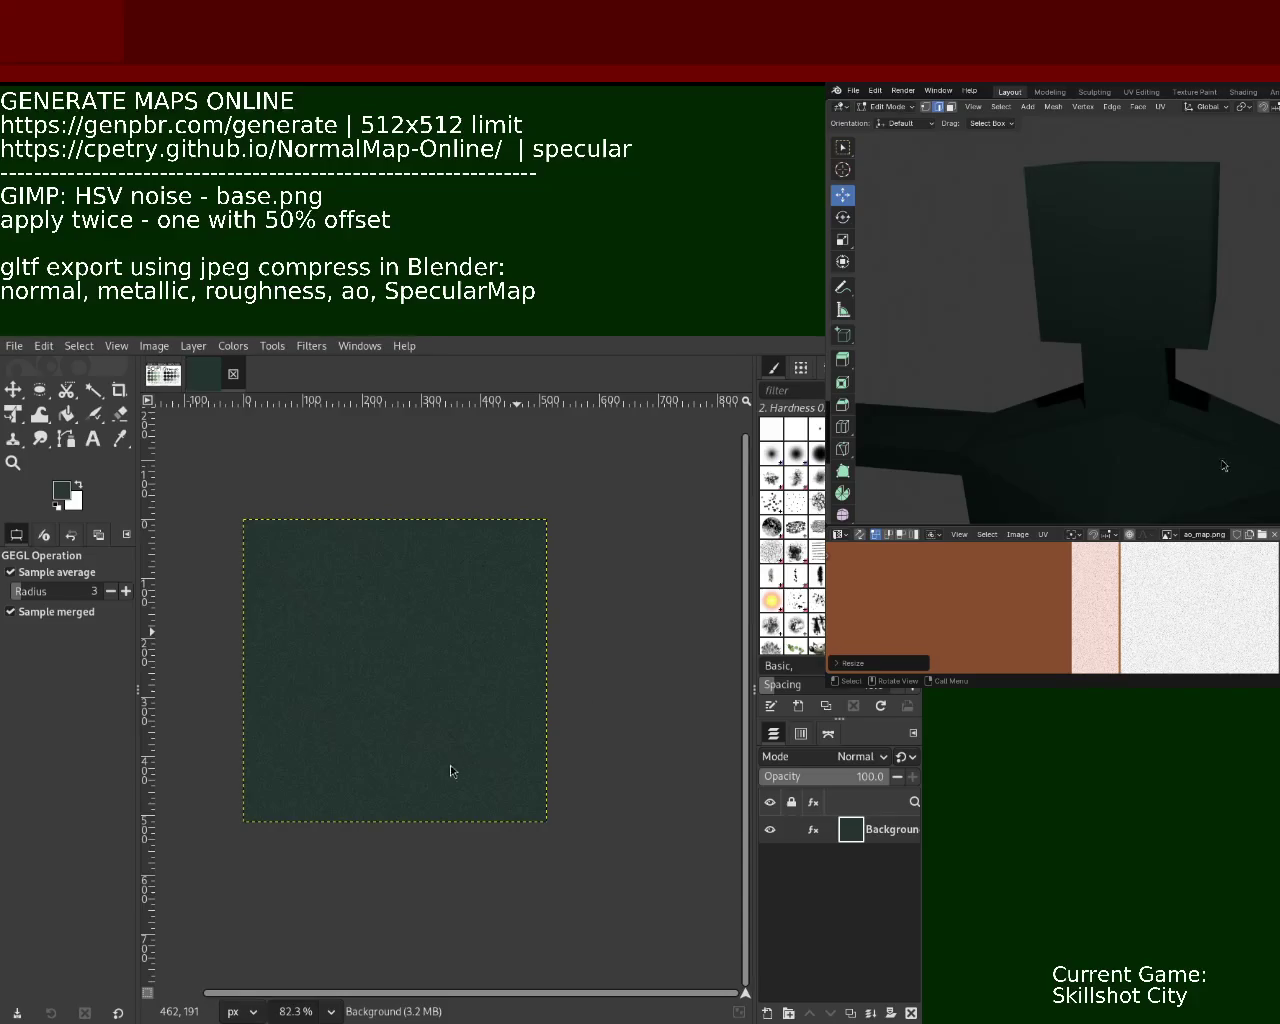
Zoom and rotate the GIMP canvas about 37 degrees, then close the dark green noise image.
scroll(560, 690, "down", 3, "ctrl")
scroll(590, 740, "down", 3, "ctrl")
scroll(600, 720, "up", 1, "ctrl")
scroll(588, 545, "up", 2, "ctrl")
mouse_move(588, 545)
middle_mouse_down("shift")
mouse_move(560, 663)
mouse_move(523, 563)
middle_mouse_up("shift")
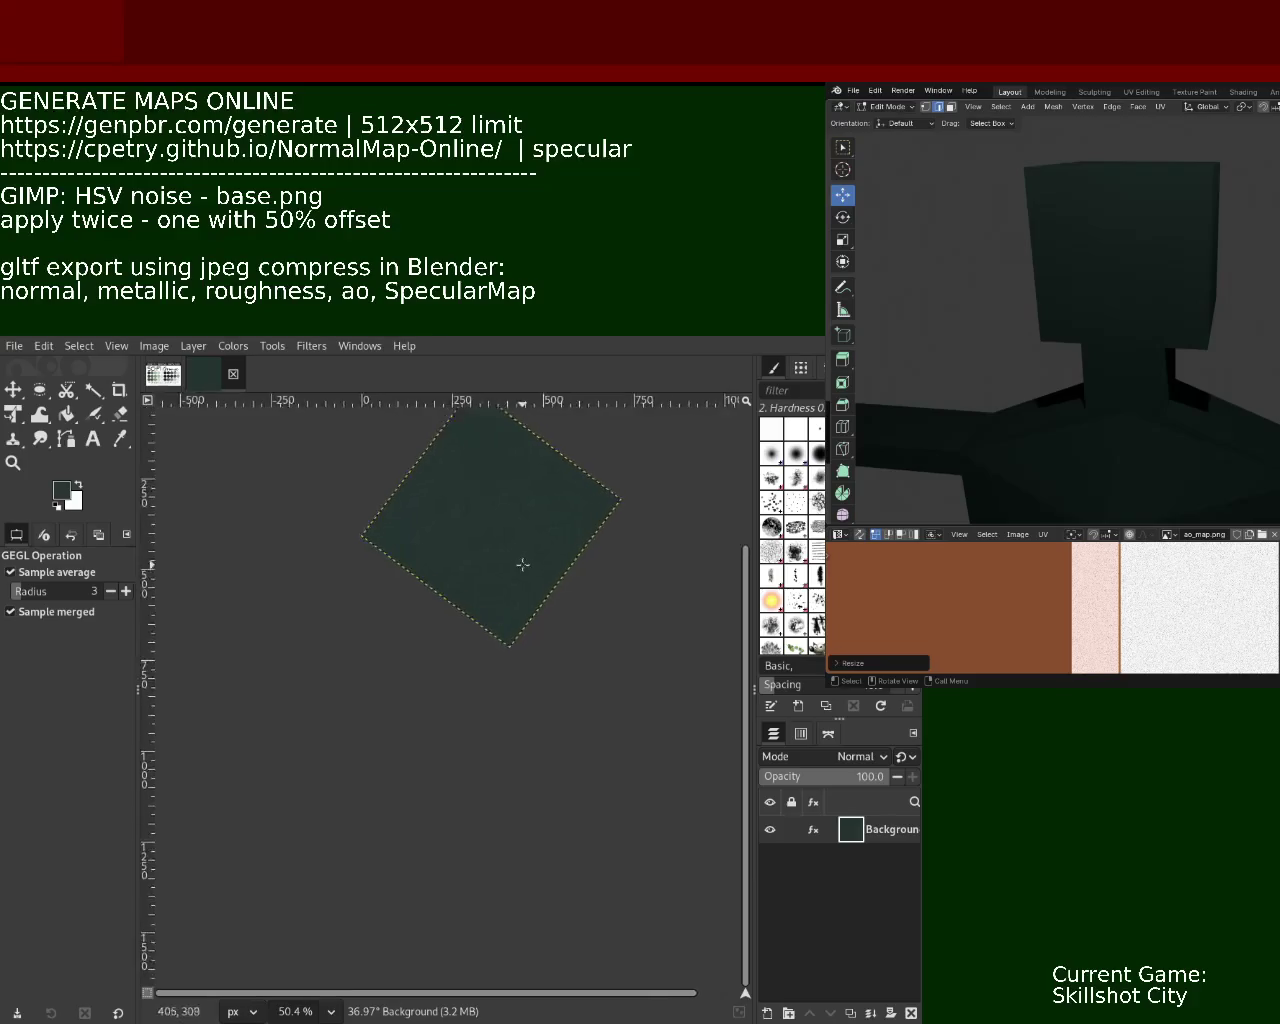
scroll(545, 565, "up", 1, "ctrl")
scroll(511, 557, "down", 2, "ctrl")
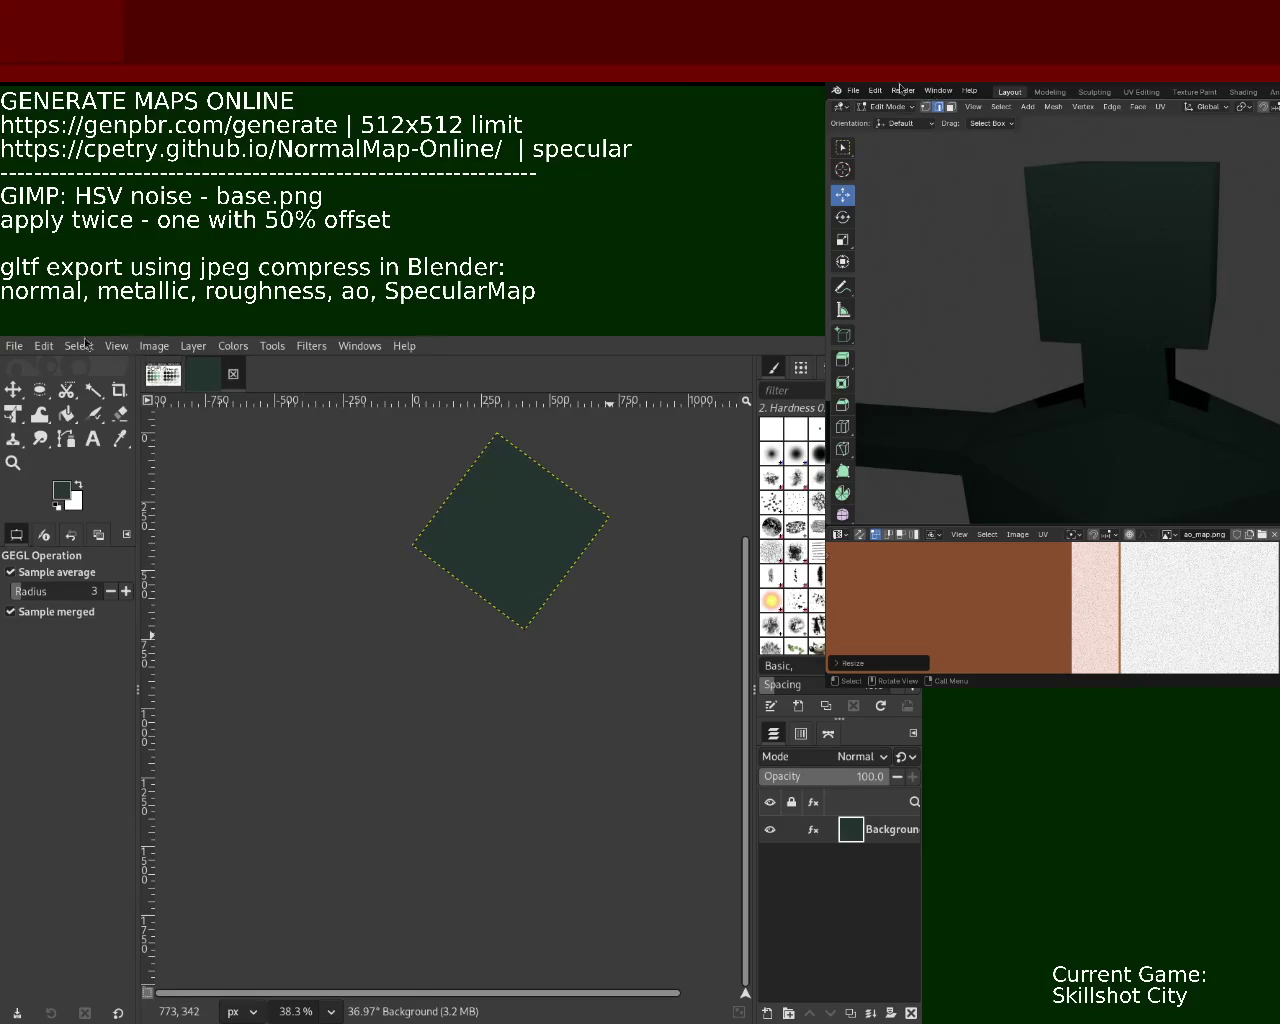
left_click(233, 373)
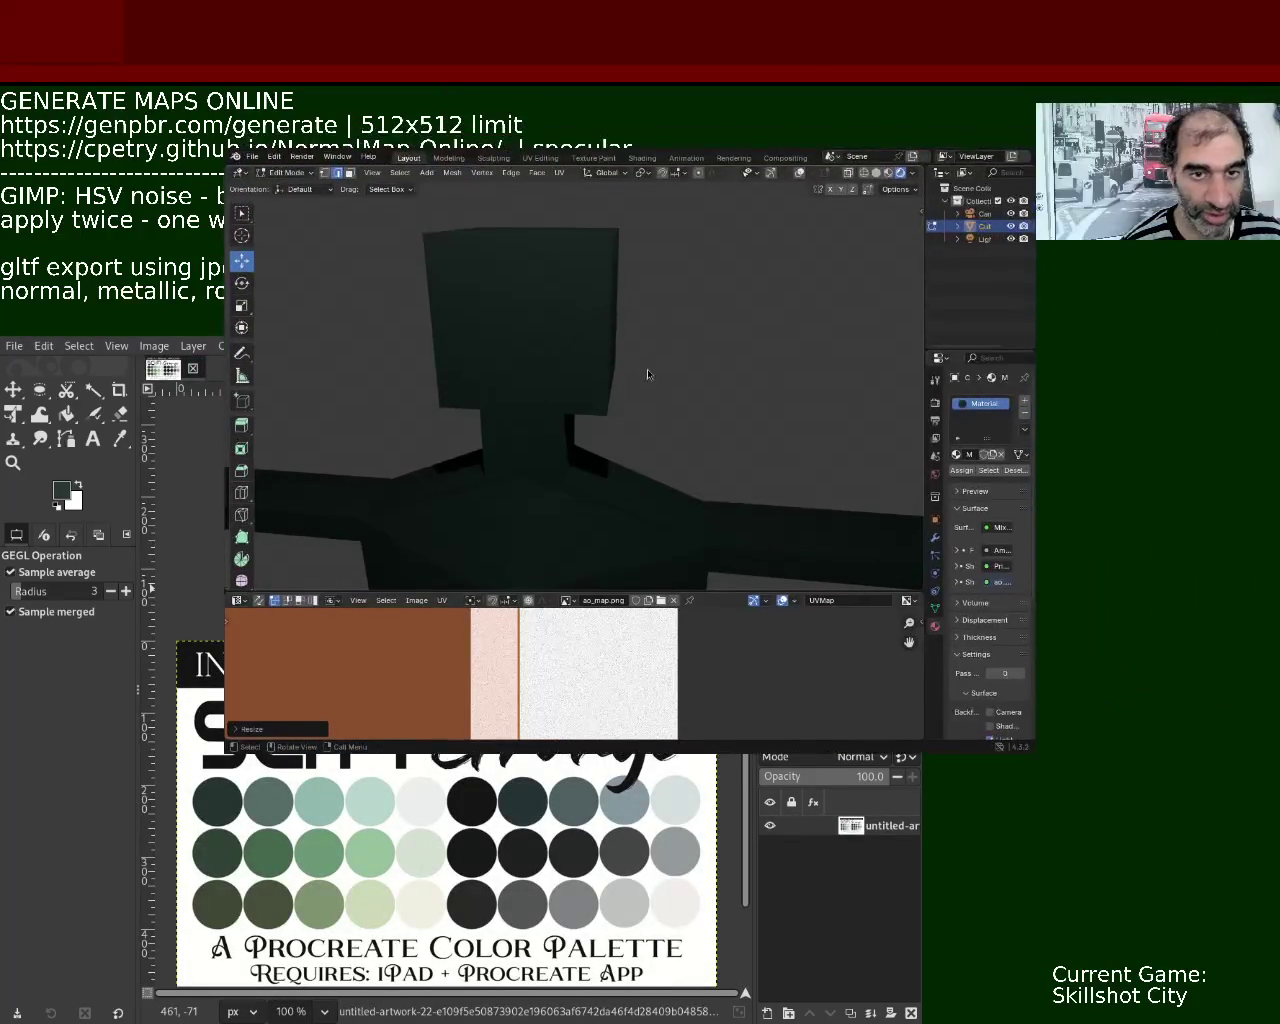
mouse_move(781, 465)
middle_mouse_down()
mouse_move(700, 431)
mouse_move(629, 349)
mouse_move(657, 374)
mouse_move(660, 309)
mouse_move(663, 357)
mouse_move(697, 349)
mouse_move(587, 404)
mouse_move(617, 420)
mouse_move(626, 374)
middle_mouse_up()
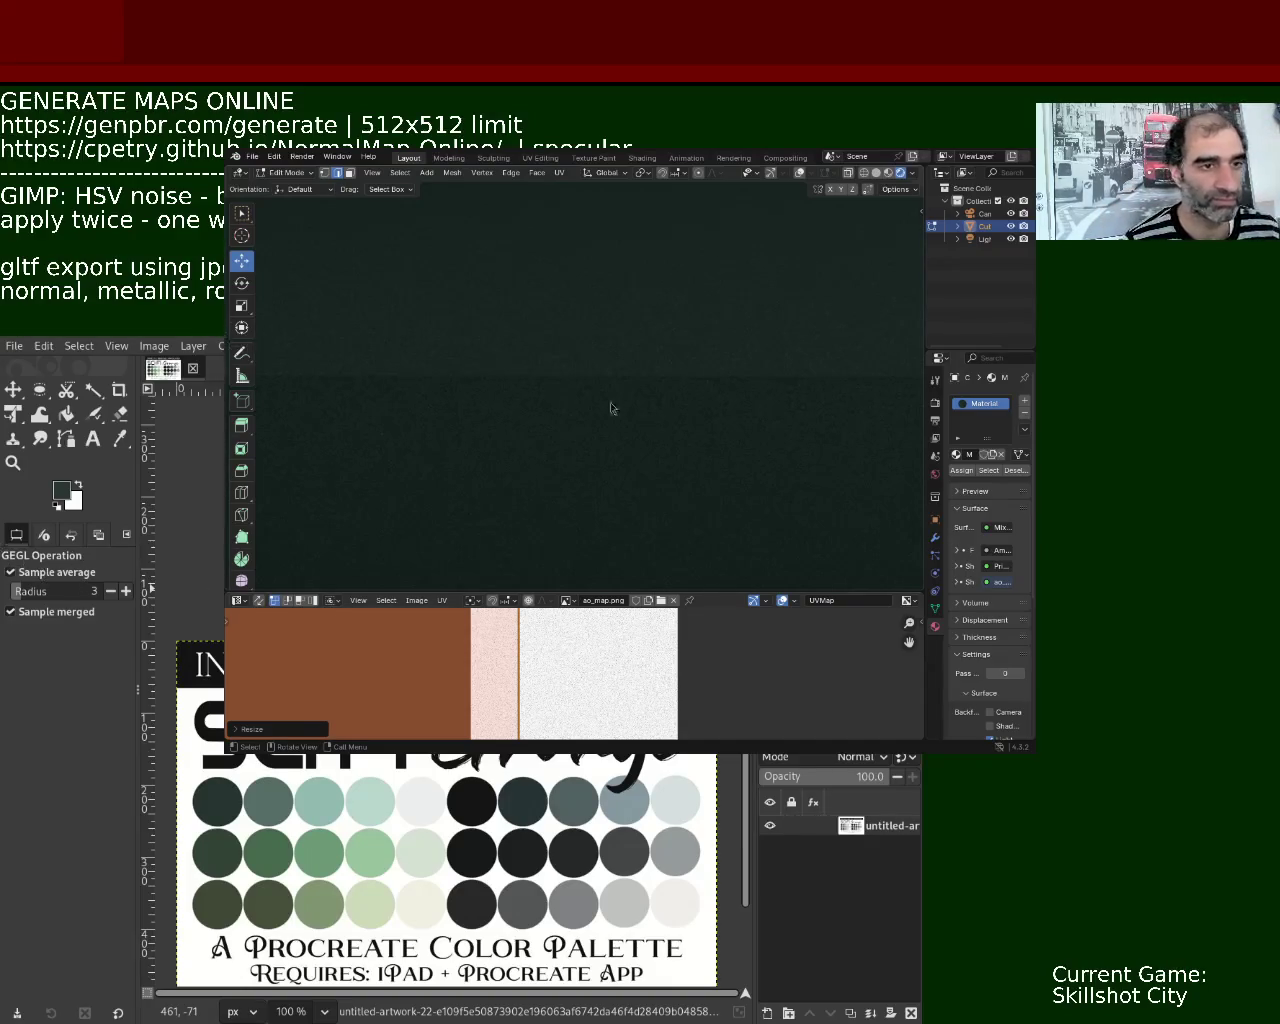
mouse_move(592, 348)
middle_mouse_down()
mouse_move(614, 386)
mouse_move(594, 369)
middle_mouse_up()
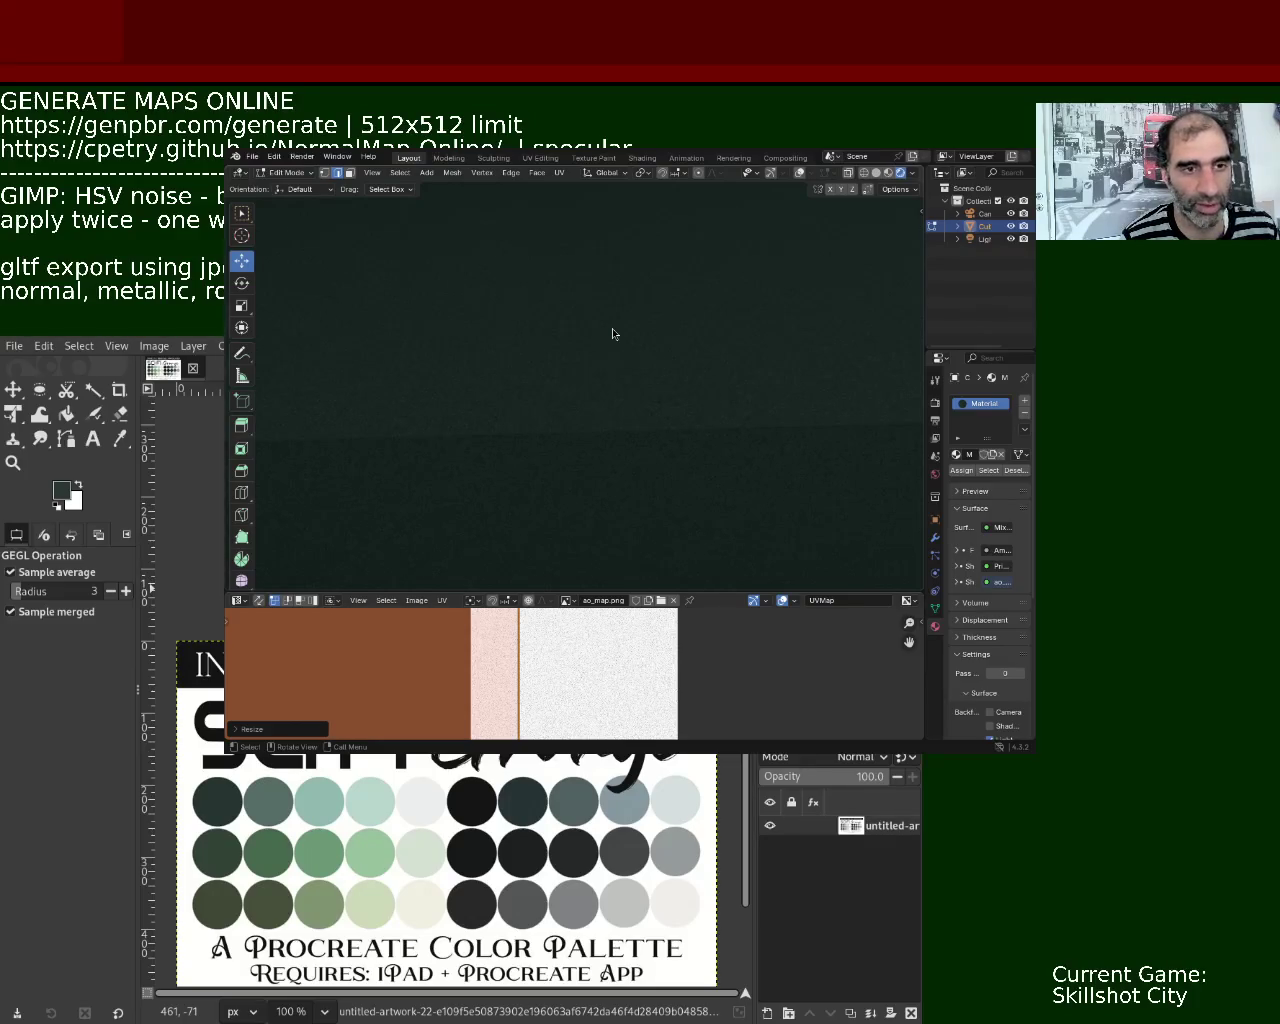
mouse_move(663, 420)
middle_mouse_down("ctrl")
mouse_move(588, 404)
mouse_move(641, 400)
mouse_move(592, 398)
mouse_move(597, 338)
middle_mouse_up("ctrl")
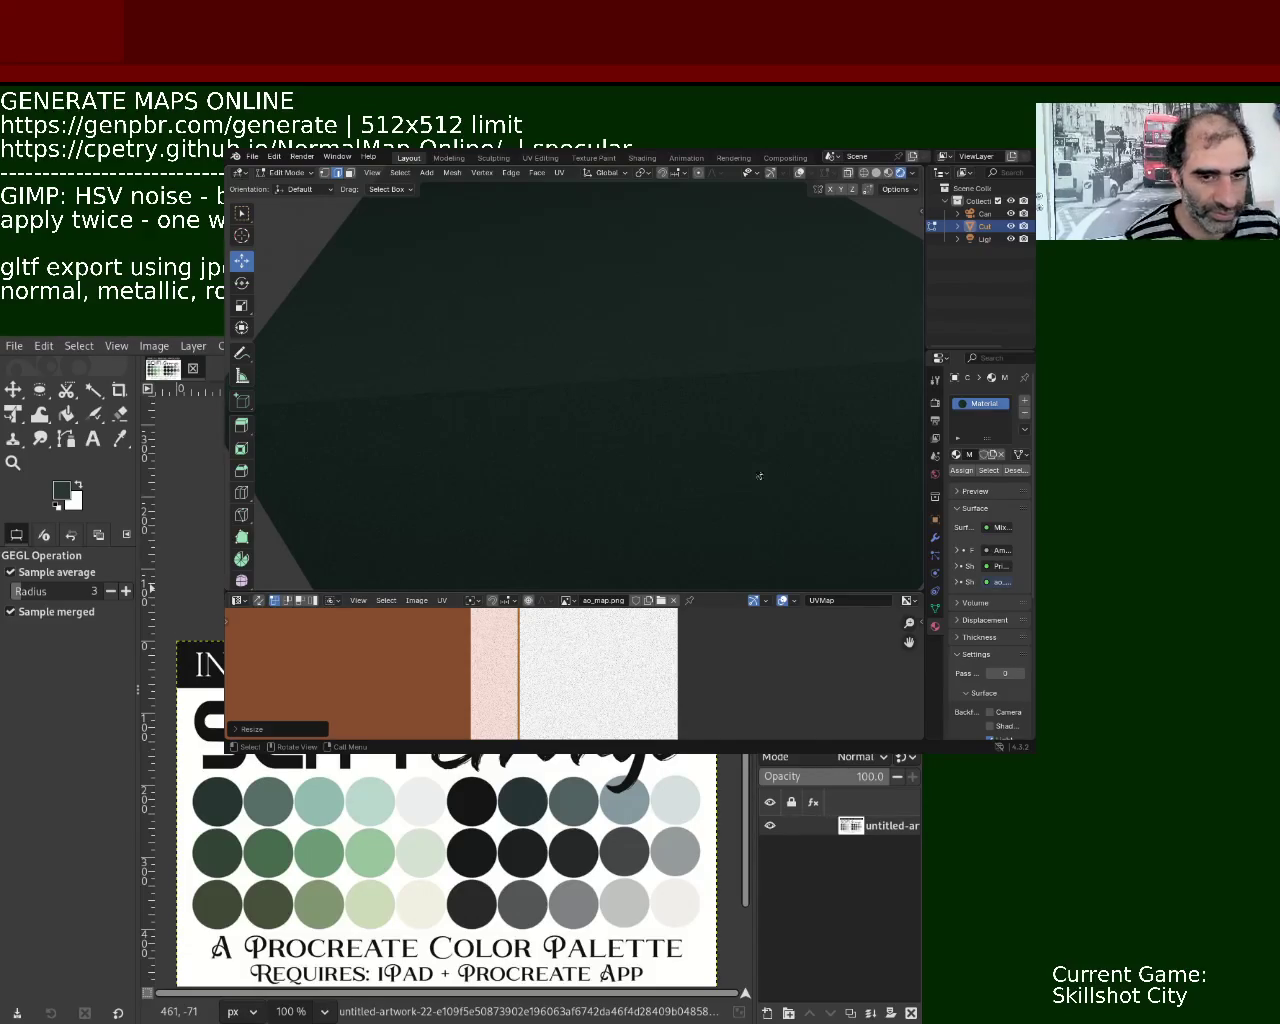
scroll(615, 401, "down", 4)
mouse_move(615, 401)
middle_mouse_down()
mouse_move(769, 401)
mouse_move(588, 411)
mouse_move(557, 326)
mouse_move(514, 357)
mouse_move(606, 437)
mouse_move(641, 443)
middle_mouse_up()
mouse_move(632, 432)
middle_mouse_down()
mouse_move(600, 403)
mouse_move(636, 450)
mouse_move(474, 337)
mouse_move(634, 411)
mouse_move(563, 420)
mouse_move(573, 441)
middle_mouse_up()
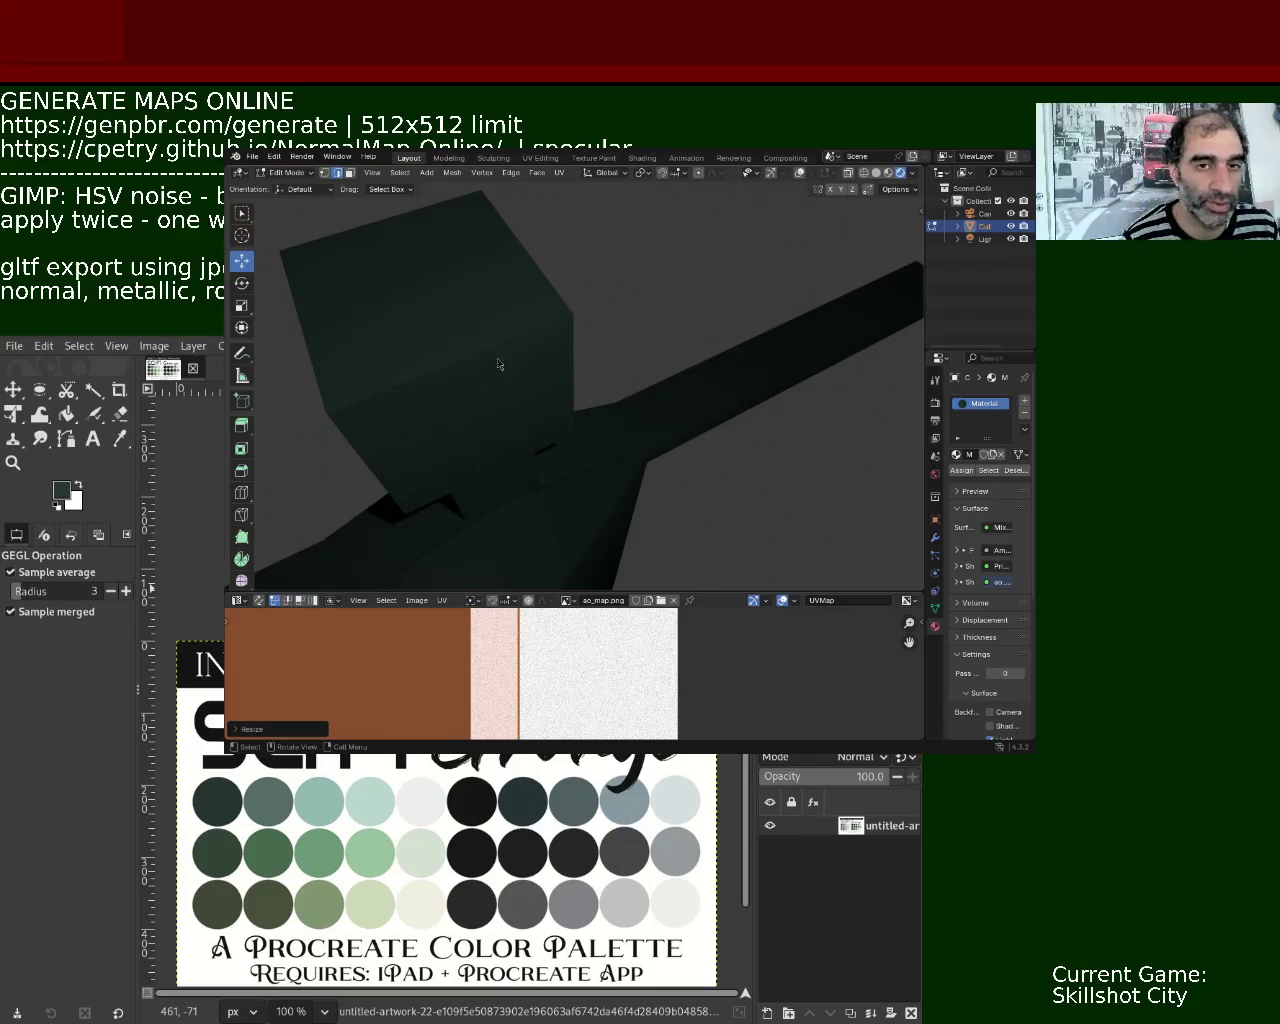
mouse_move(632, 493)
middle_mouse_down()
mouse_move(598, 439)
mouse_move(629, 466)
mouse_move(563, 417)
mouse_move(513, 406)
mouse_move(537, 426)
mouse_move(766, 451)
mouse_move(714, 414)
mouse_move(749, 466)
middle_mouse_up()
scroll(827, 475, "up", 3)
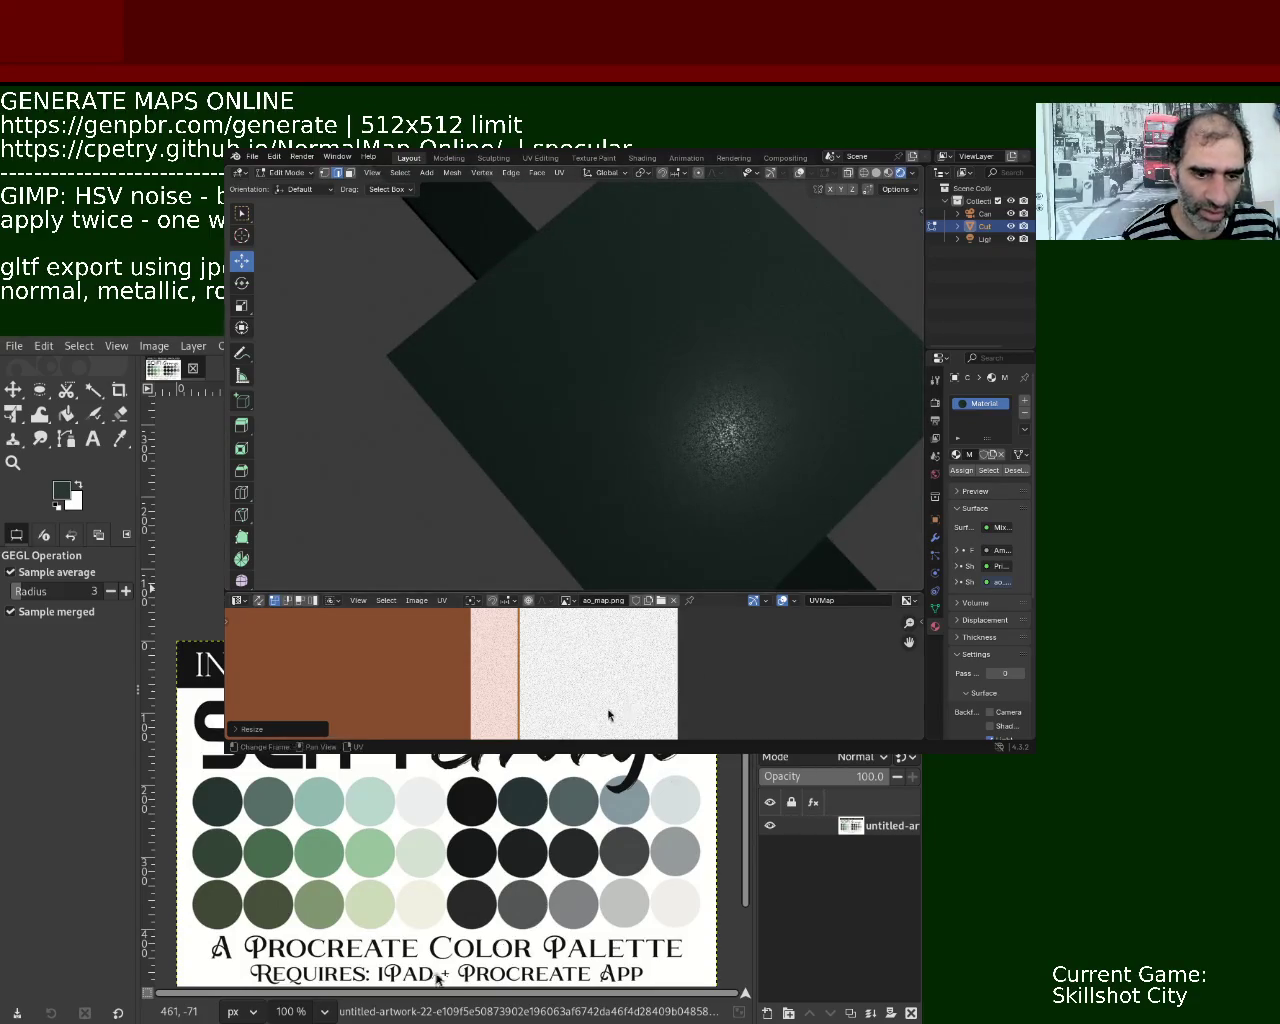
Cancel an oversized UV rescale, apply a smaller island scale, and check the cube in front view.
key("s")
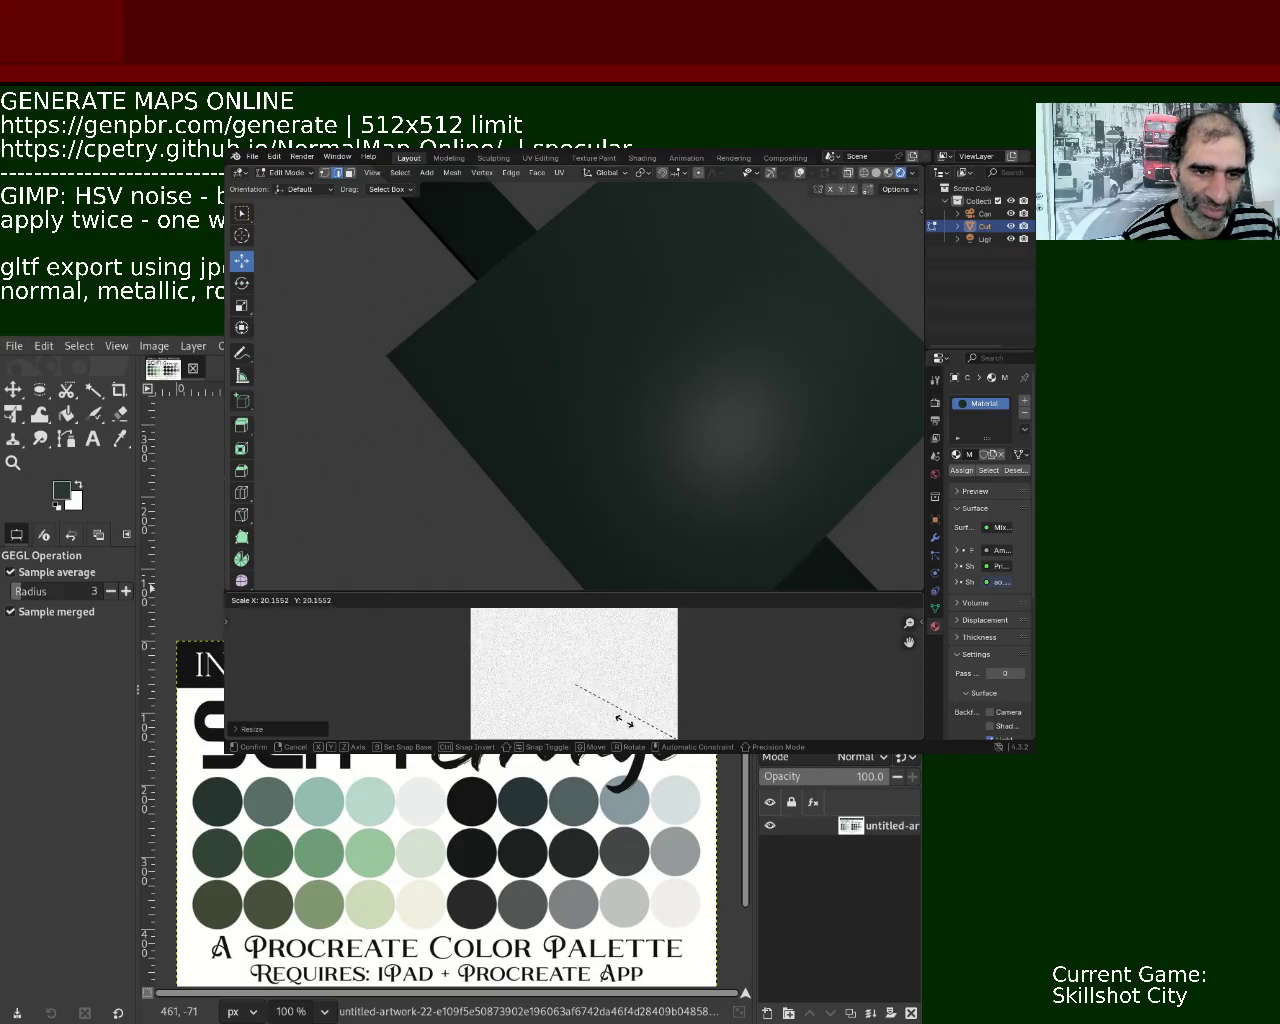
key("Escape")
mouse_move(660, 460)
middle_mouse_down()
mouse_move(660, 440)
mouse_move(661, 487)
mouse_move(686, 460)
mouse_move(680, 449)
mouse_move(659, 458)
mouse_move(700, 449)
mouse_move(700, 406)
mouse_move(697, 463)
middle_mouse_up()
key("s")
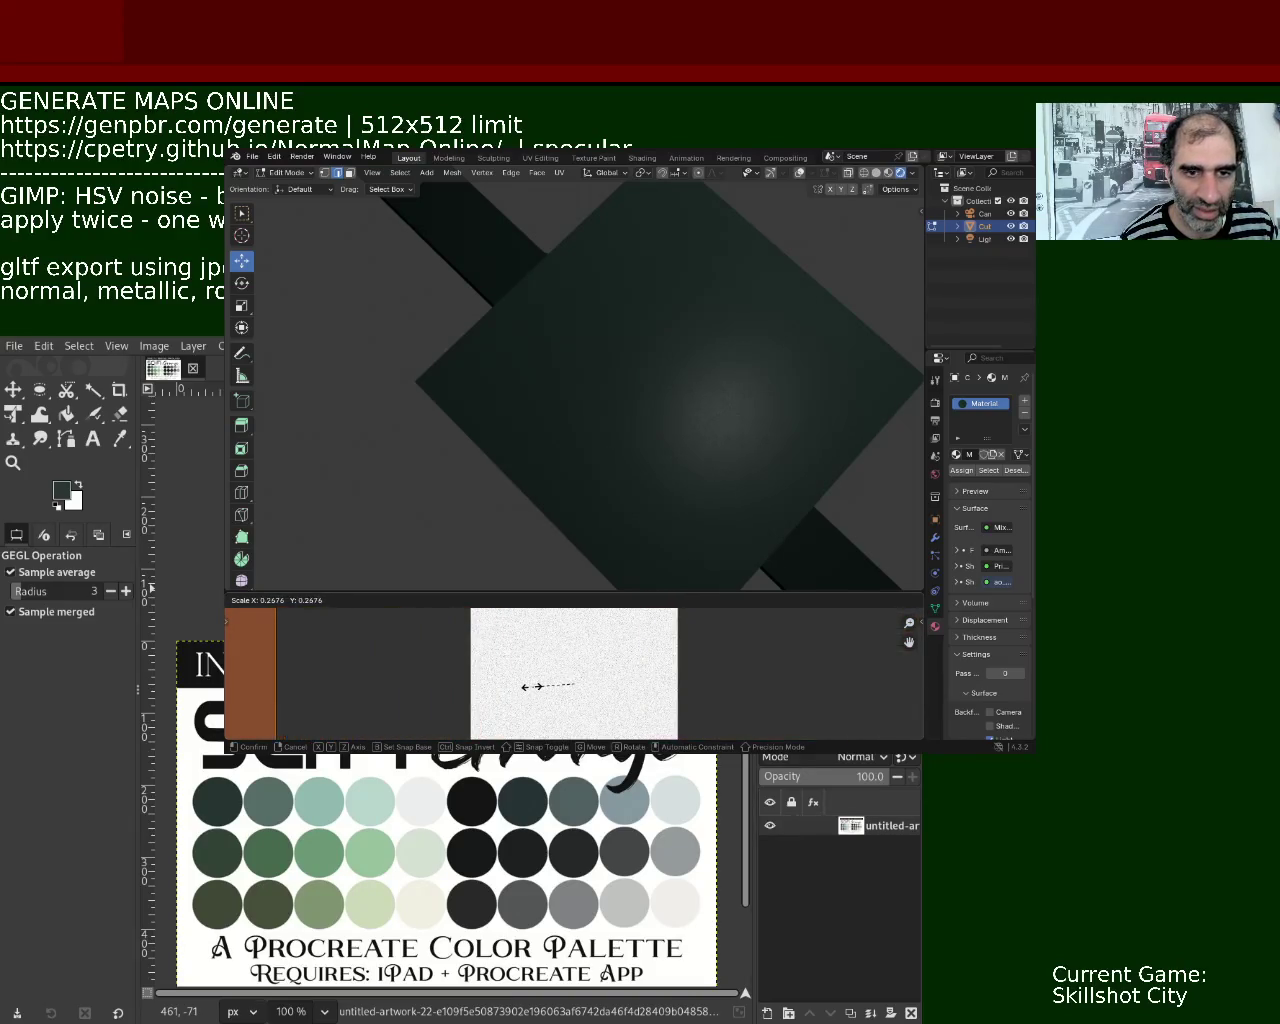
left_click(535, 687)
mouse_move(666, 457)
middle_mouse_down()
mouse_move(636, 505)
mouse_move(701, 439)
mouse_move(709, 503)
mouse_move(563, 417)
mouse_move(600, 451)
mouse_move(560, 320)
mouse_move(603, 360)
mouse_move(603, 300)
mouse_move(600, 366)
mouse_move(729, 451)
mouse_move(680, 423)
mouse_move(760, 503)
mouse_move(620, 371)
mouse_move(603, 377)
mouse_move(583, 340)
mouse_move(583, 352)
mouse_move(680, 349)
mouse_move(637, 371)
mouse_move(657, 374)
mouse_move(586, 366)
mouse_move(607, 319)
mouse_move(613, 411)
middle_mouse_up()
key("KP_1")
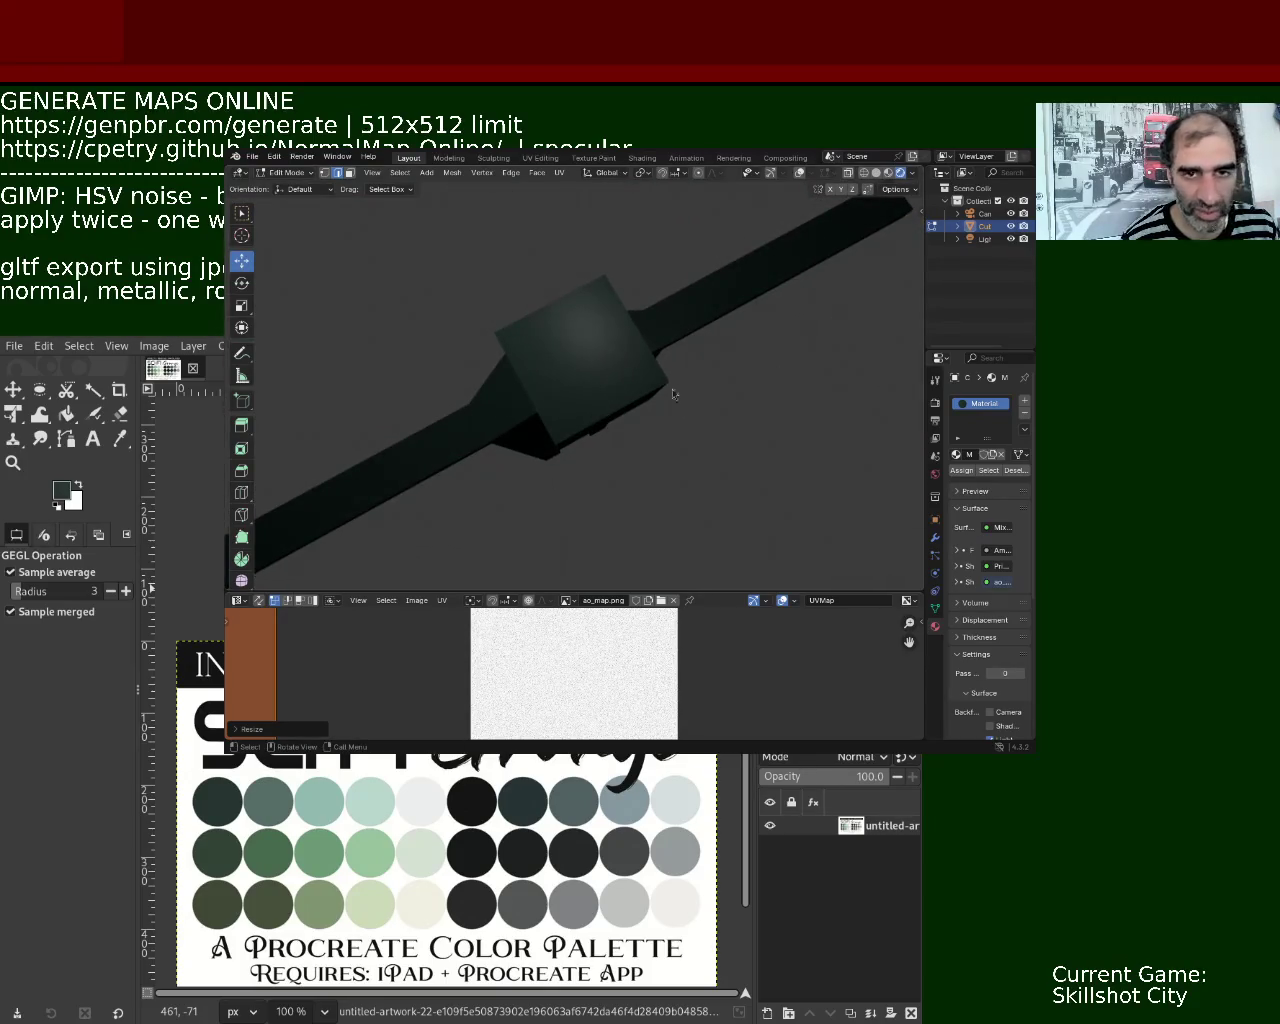
mouse_move(710, 411)
middle_mouse_down("ctrl")
mouse_move(562, 289)
mouse_move(580, 340)
middle_mouse_up("ctrl")
Greatly enlarge the UV islands, zoom in to check texture density, and move Blender's window aside.
key("s")
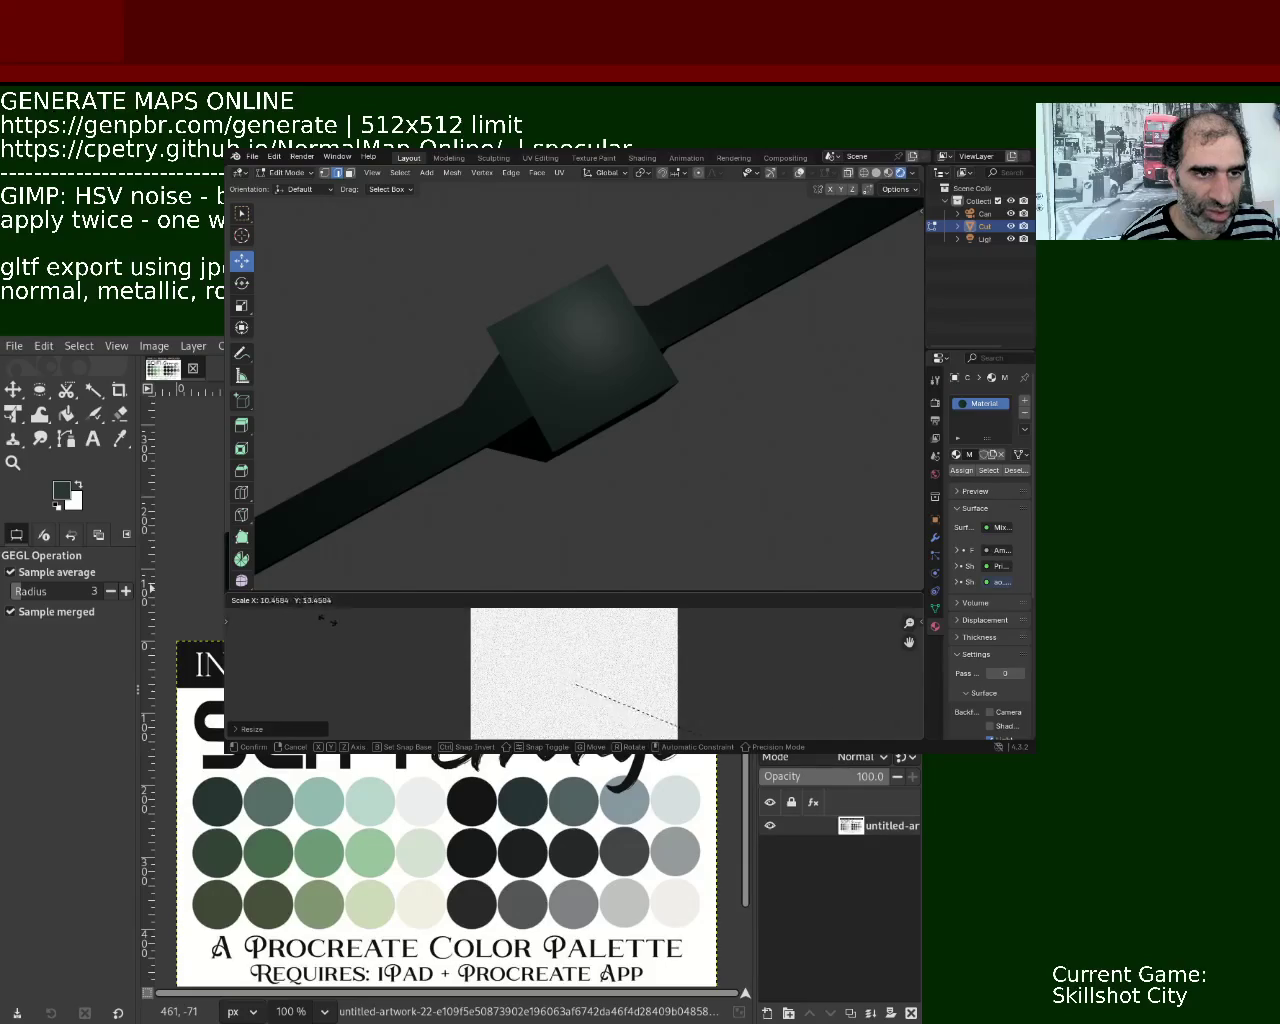
key("Escape")
mouse_move(623, 349)
middle_mouse_down("ctrl")
mouse_move(646, 277)
mouse_move(651, 368)
mouse_move(647, 339)
mouse_move(623, 374)
mouse_move(654, 334)
mouse_move(680, 361)
mouse_move(794, 295)
mouse_move(669, 357)
mouse_move(594, 417)
mouse_move(657, 352)
mouse_move(722, 351)
mouse_move(715, 317)
mouse_move(697, 331)
mouse_move(694, 371)
mouse_move(706, 320)
mouse_move(415, 276)
mouse_move(665, 369)
middle_mouse_up("ctrl")
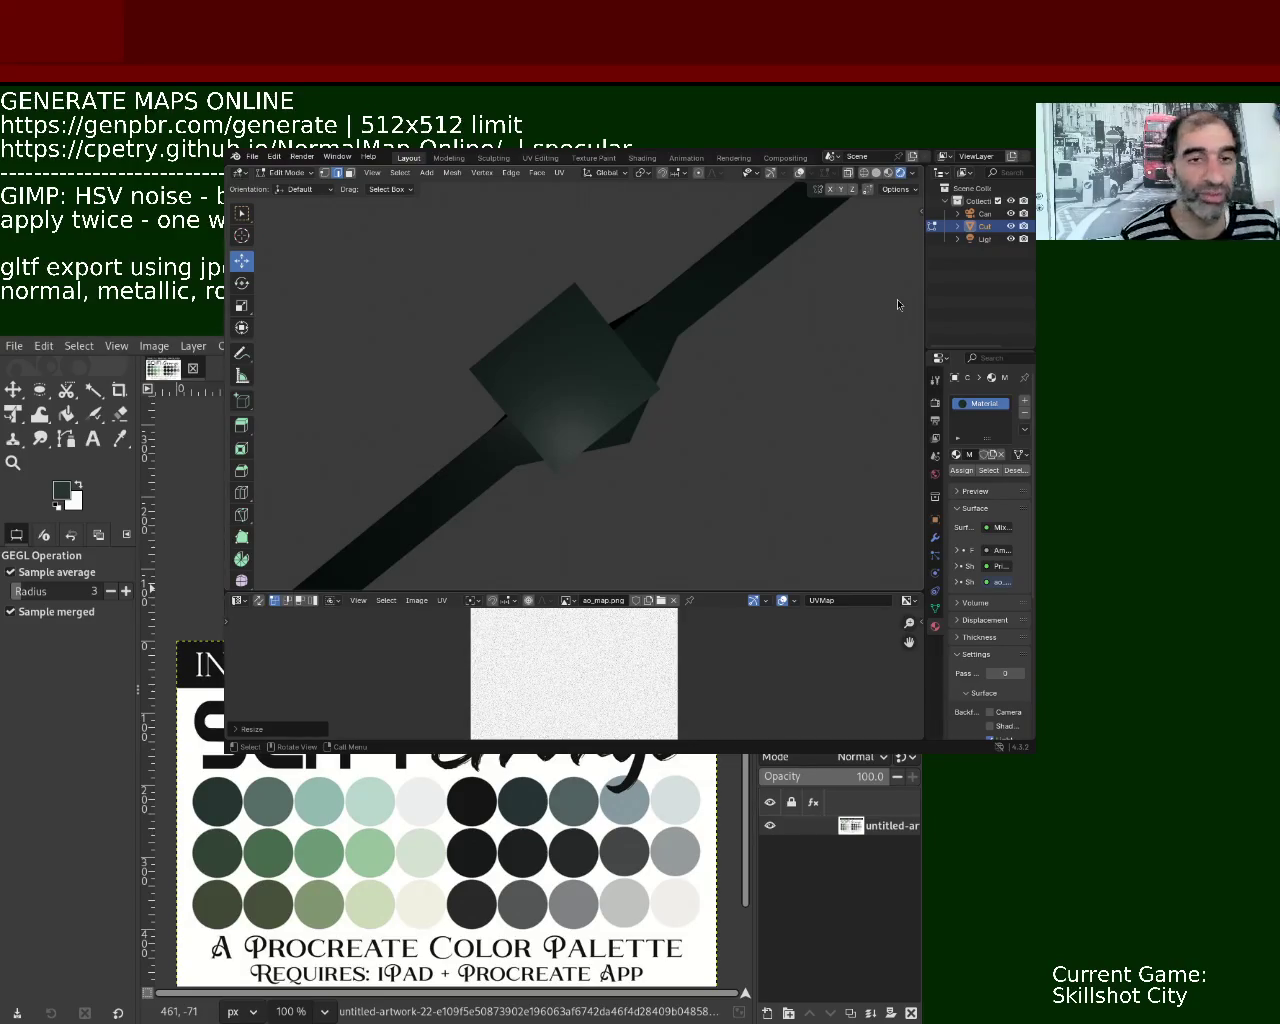
left_click_drag(730, 345, 1275, 261, "alt")
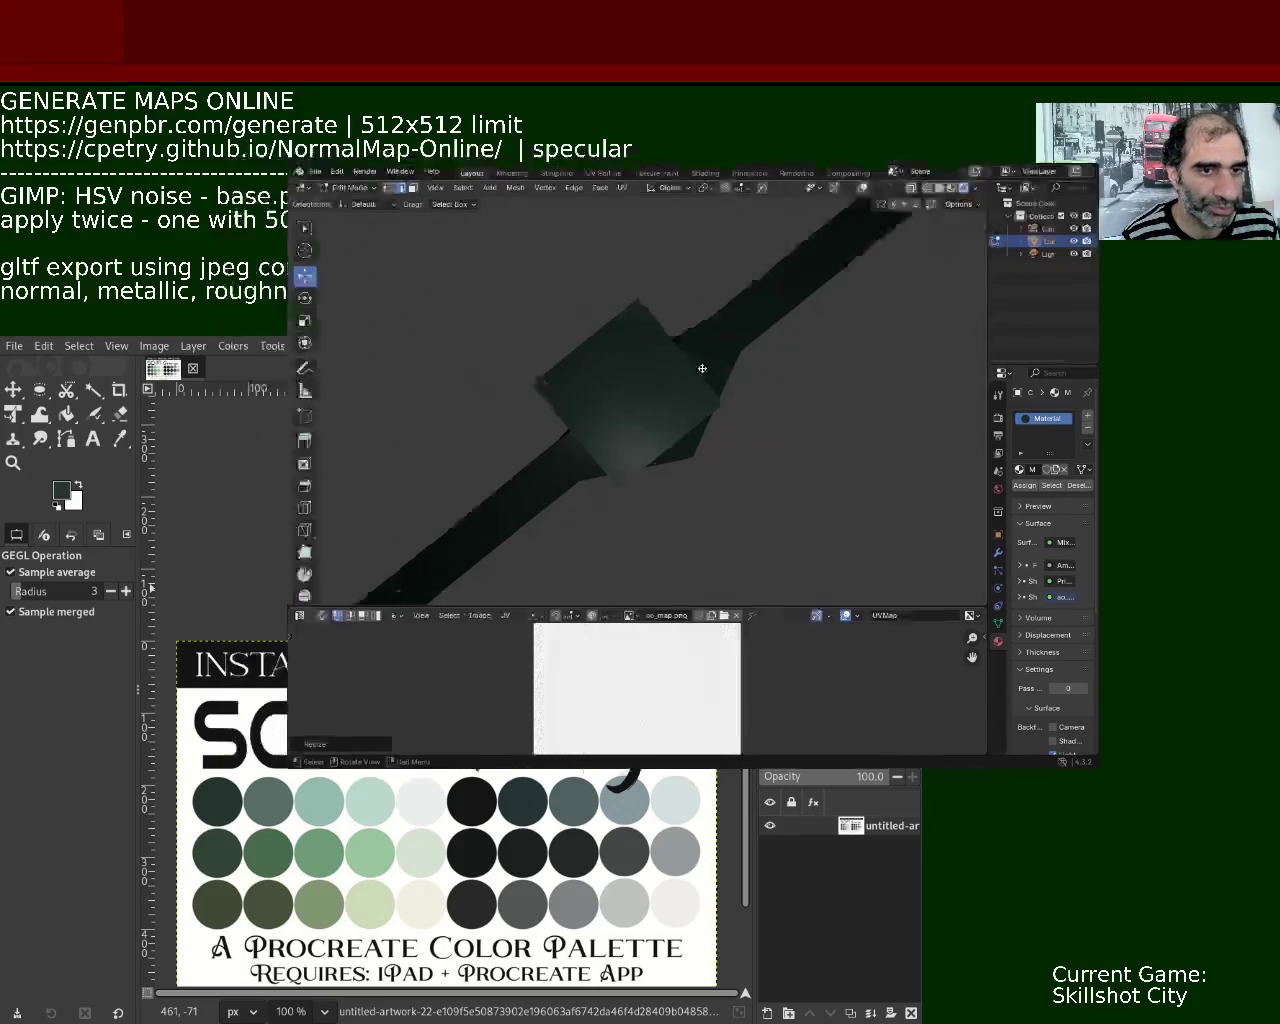
Create a new 512×512 image and pick a dark green from the Sci-Fi Grunge palette.
mouse_move(463, 624)
left_mouse_down("alt")
mouse_move(734, 528)
mouse_move(365, 683)
left_mouse_up("alt")
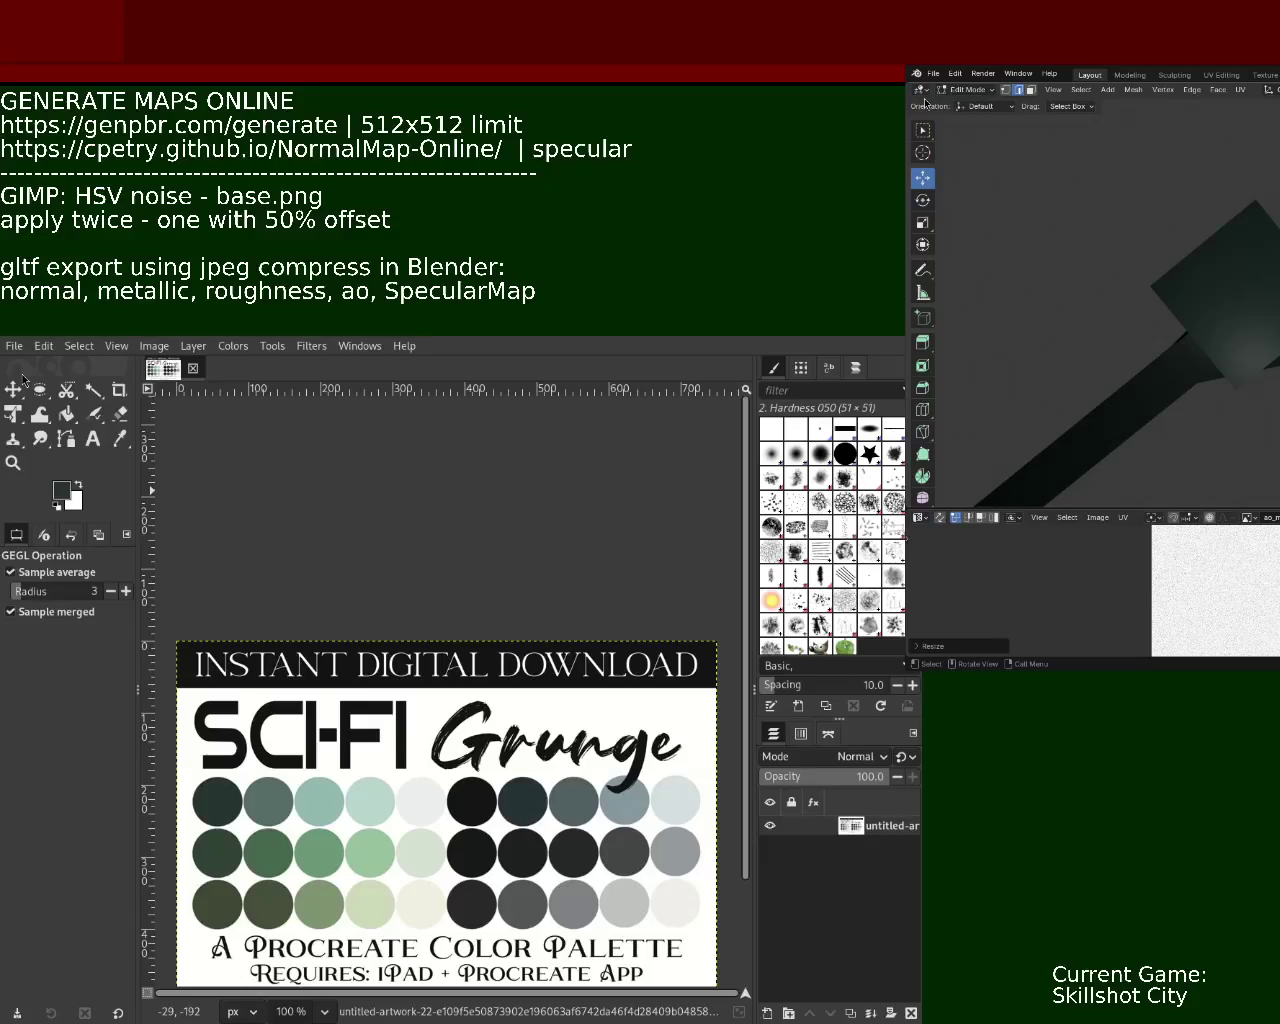
key("Return")
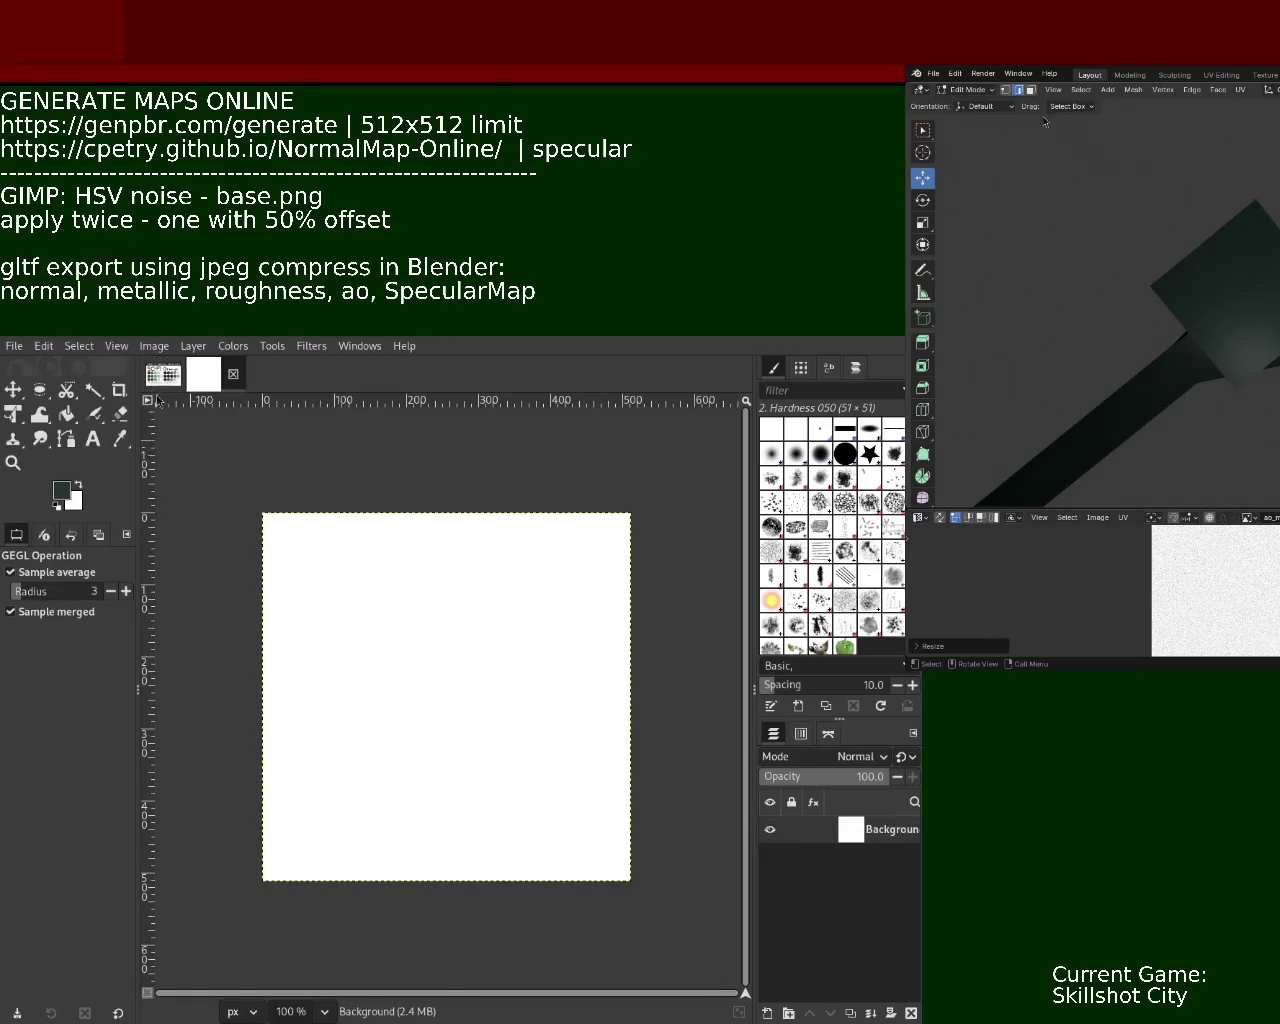
left_click(163, 374)
left_click(119, 438)
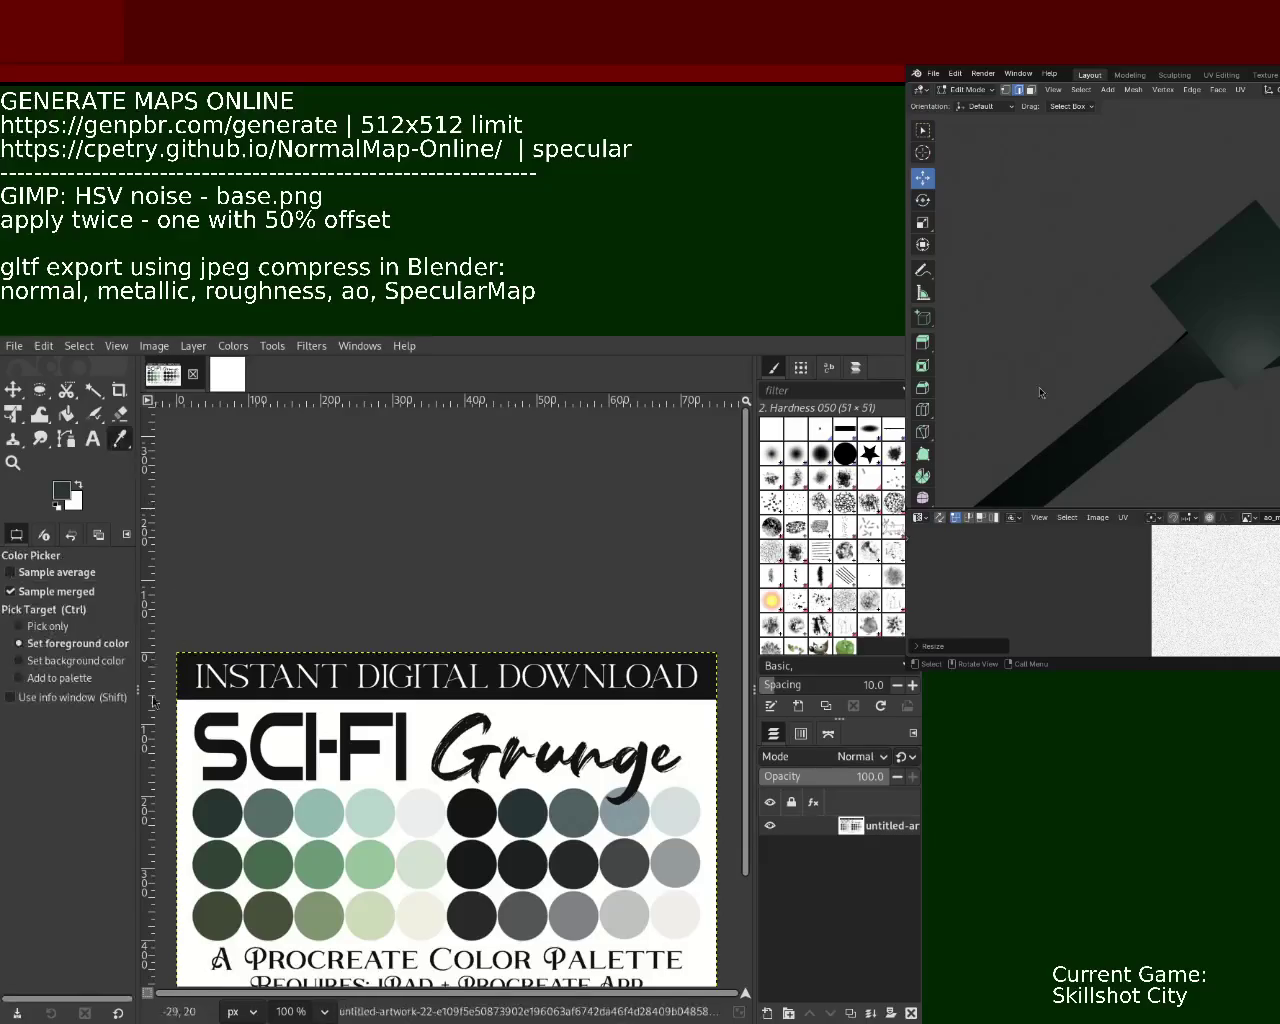
left_click(227, 374)
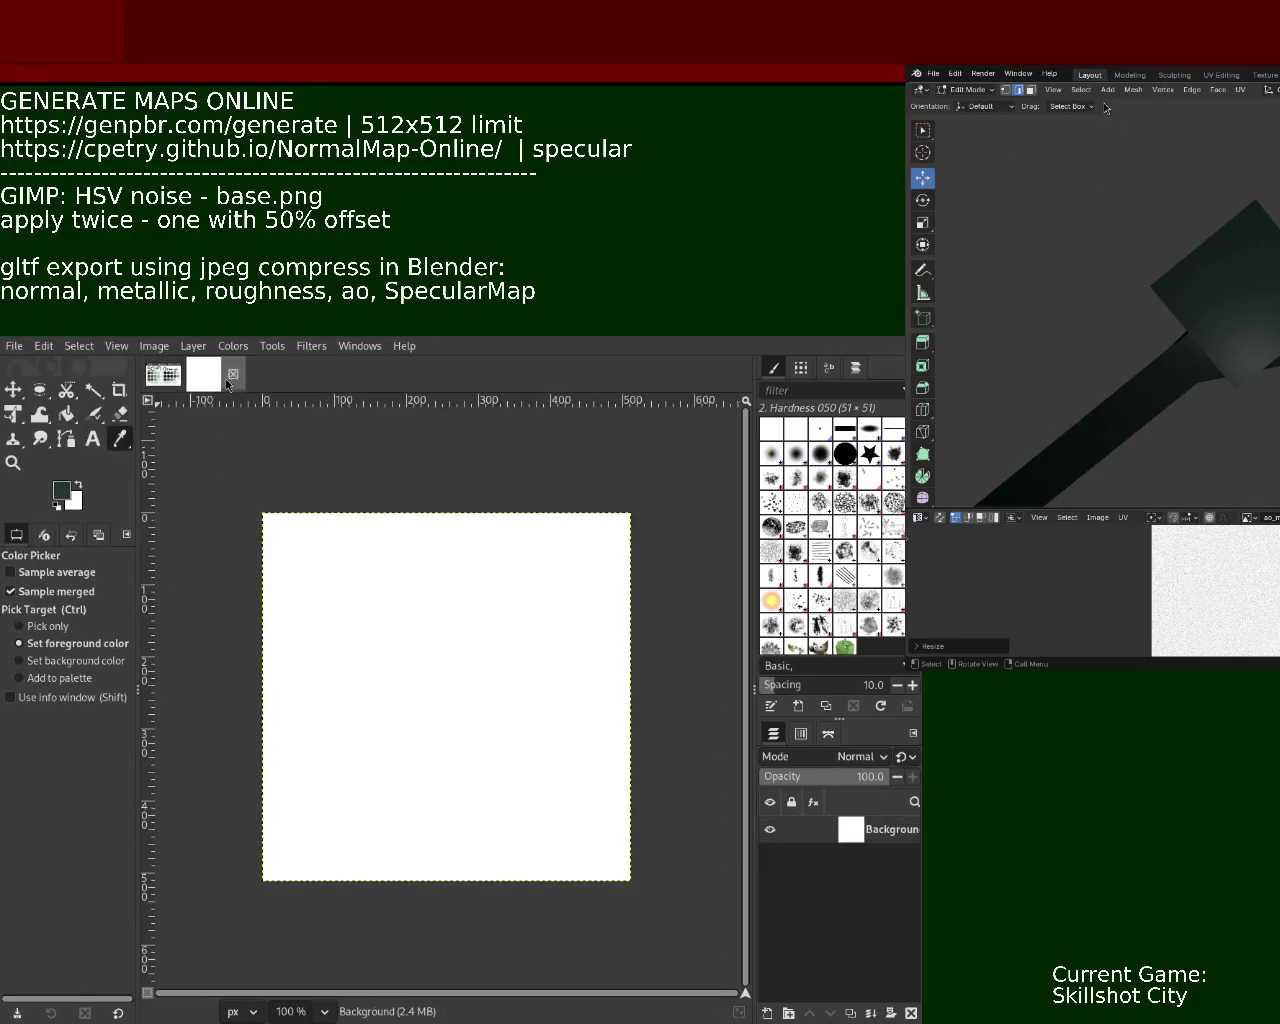
Bucket-fill the blank canvas with dark green and add subtle HSV noise.
left_click(66, 414)
left_click(400, 665)
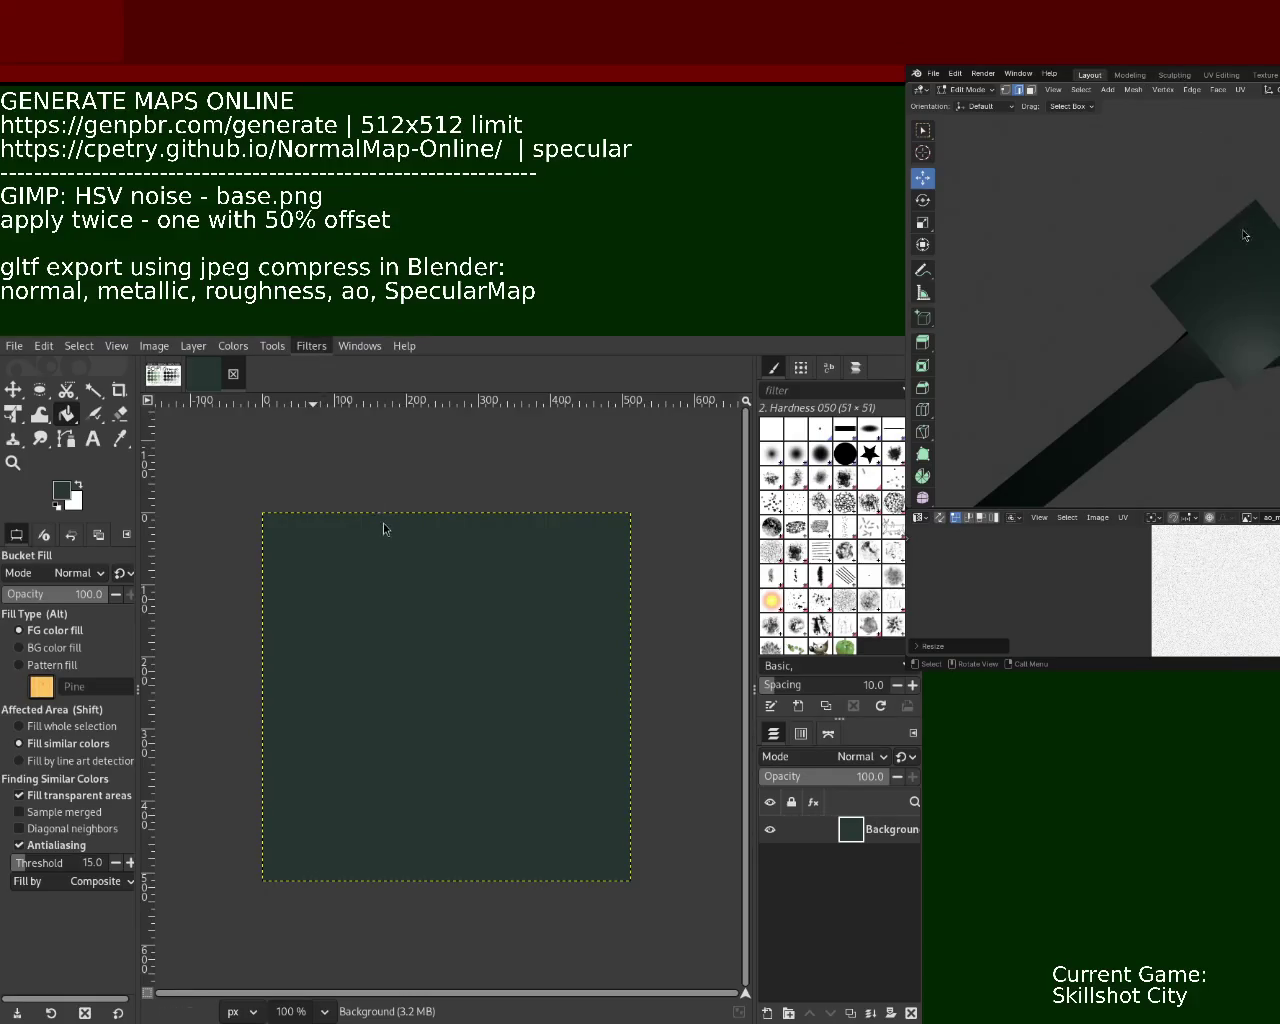
key("ctrl+f")
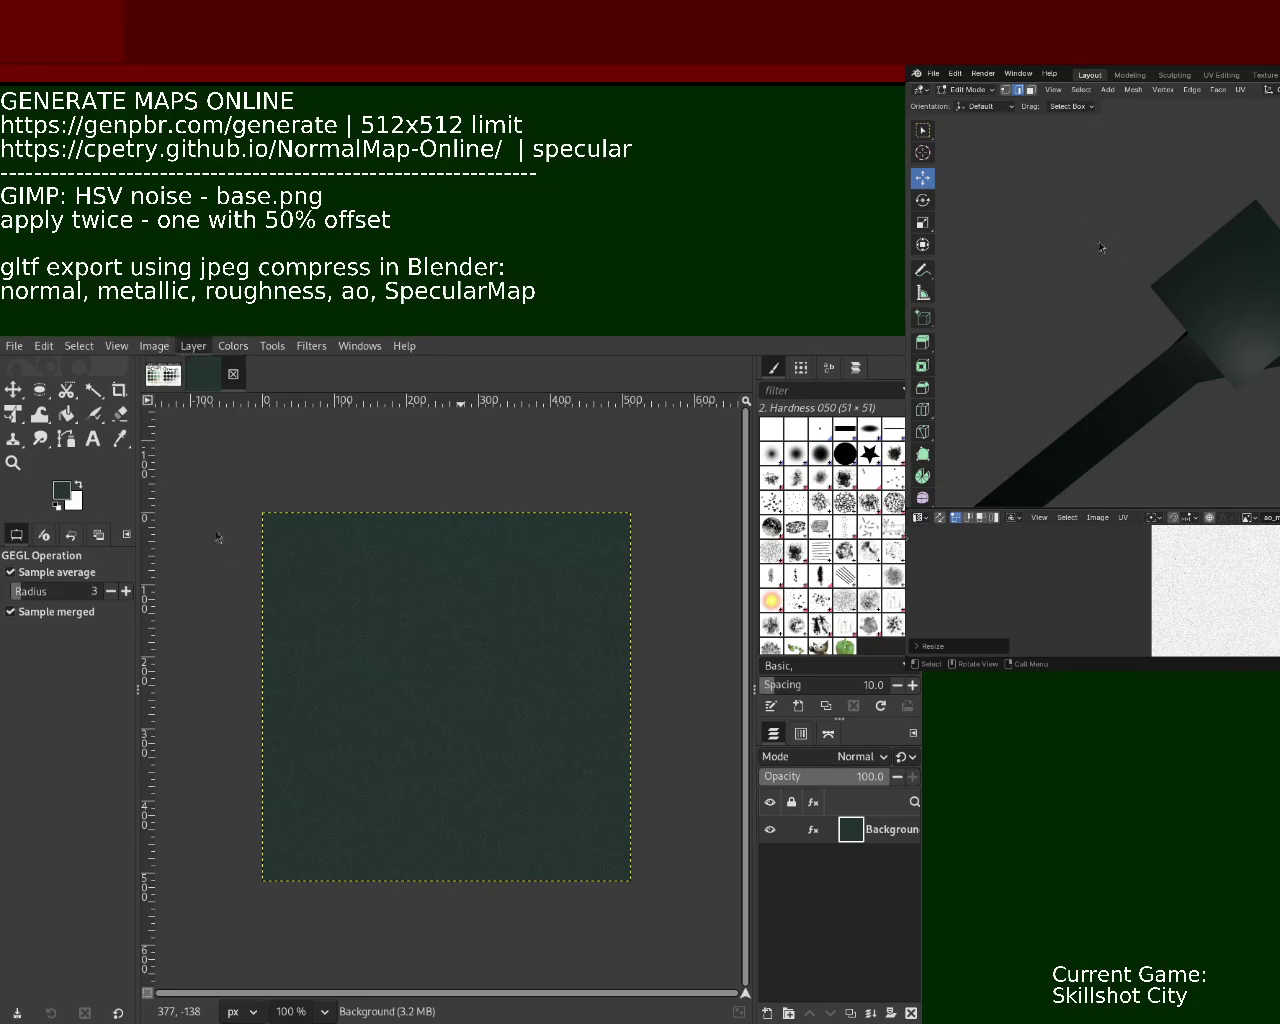
key("ctrl+shift+o")
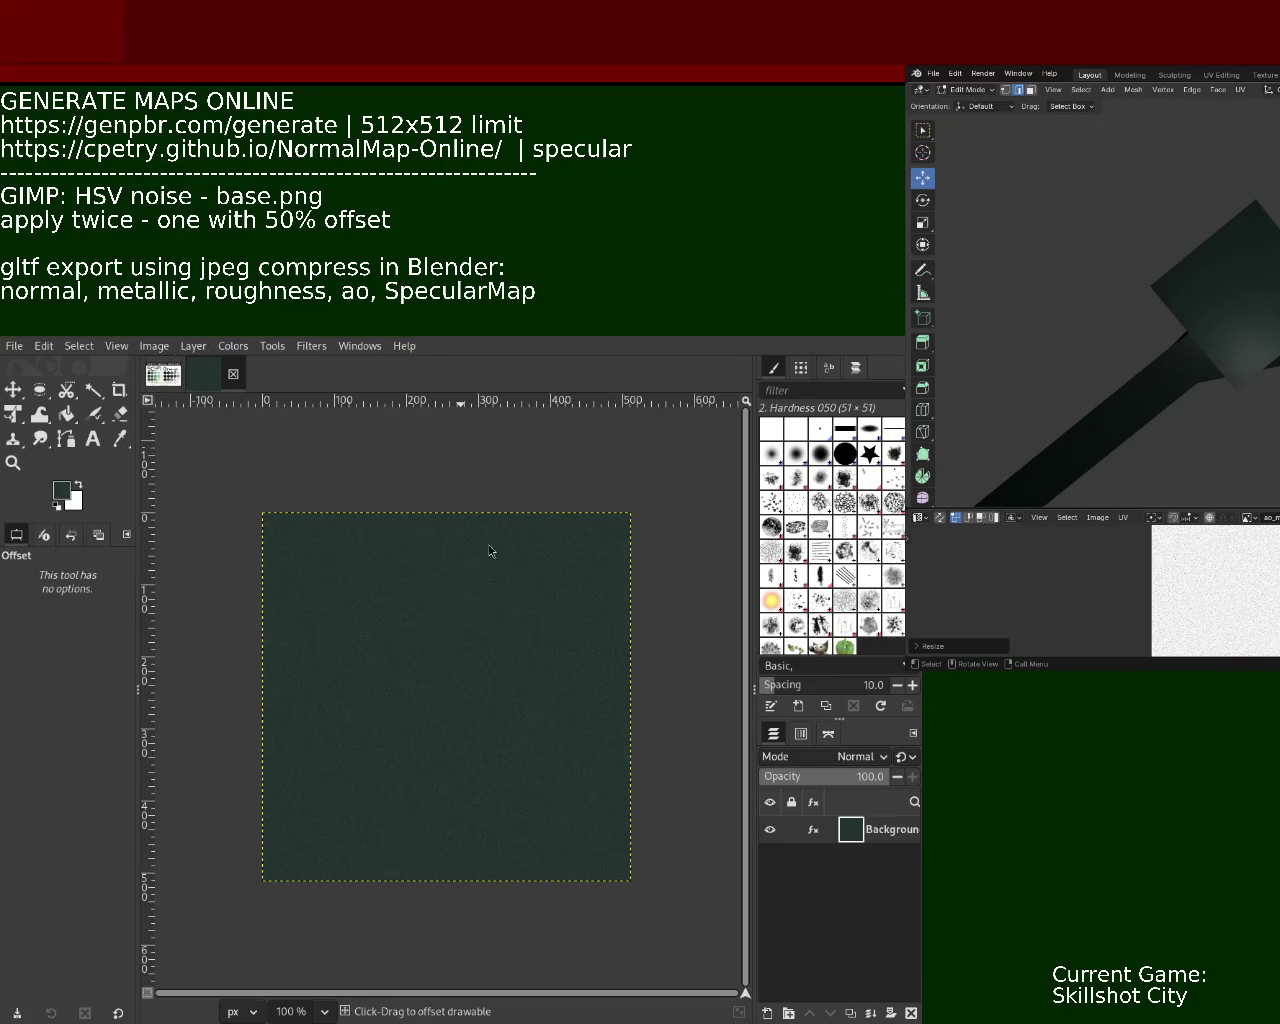